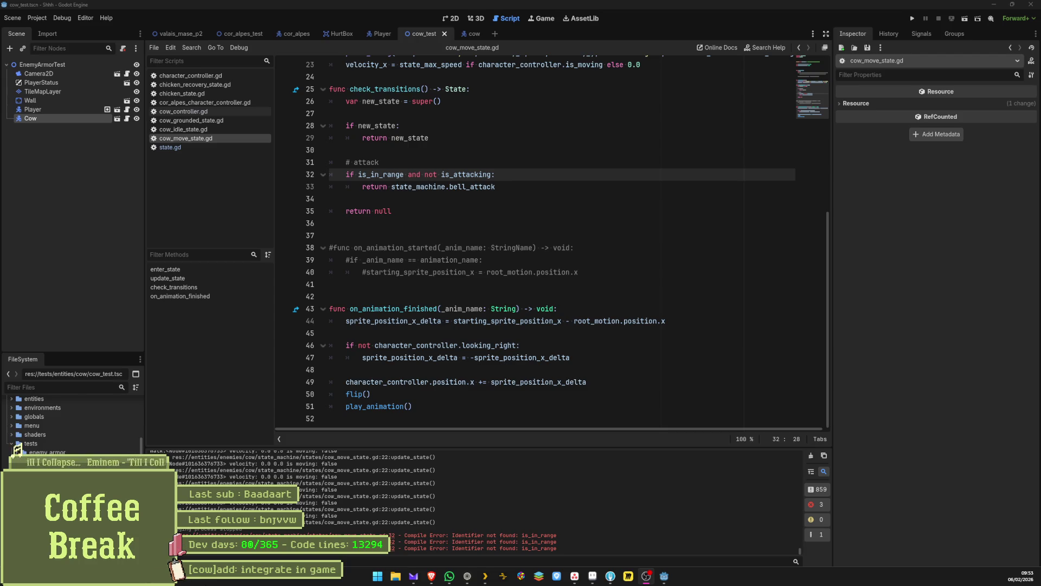
mouse_move(485, 575)
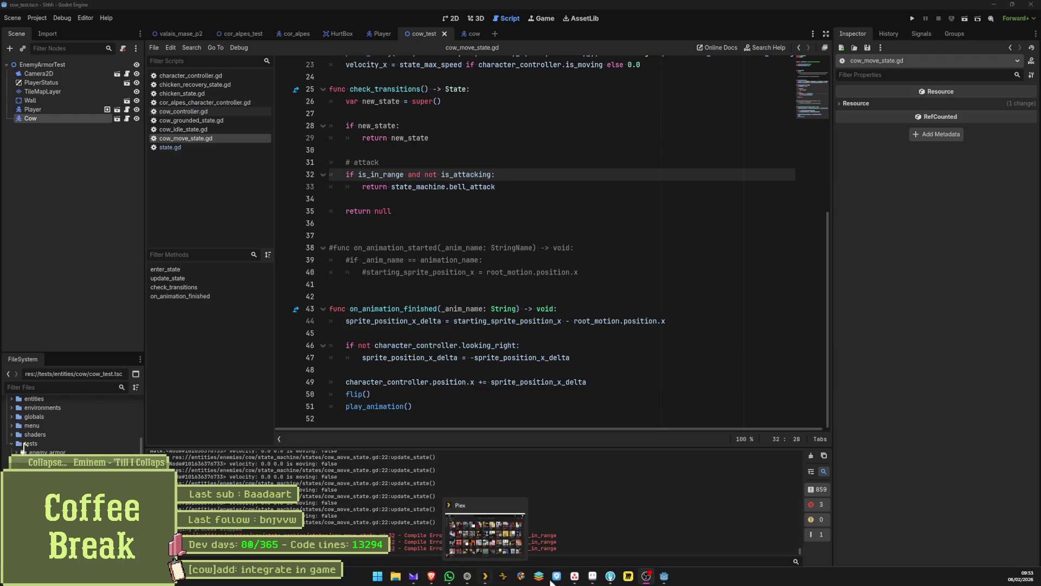
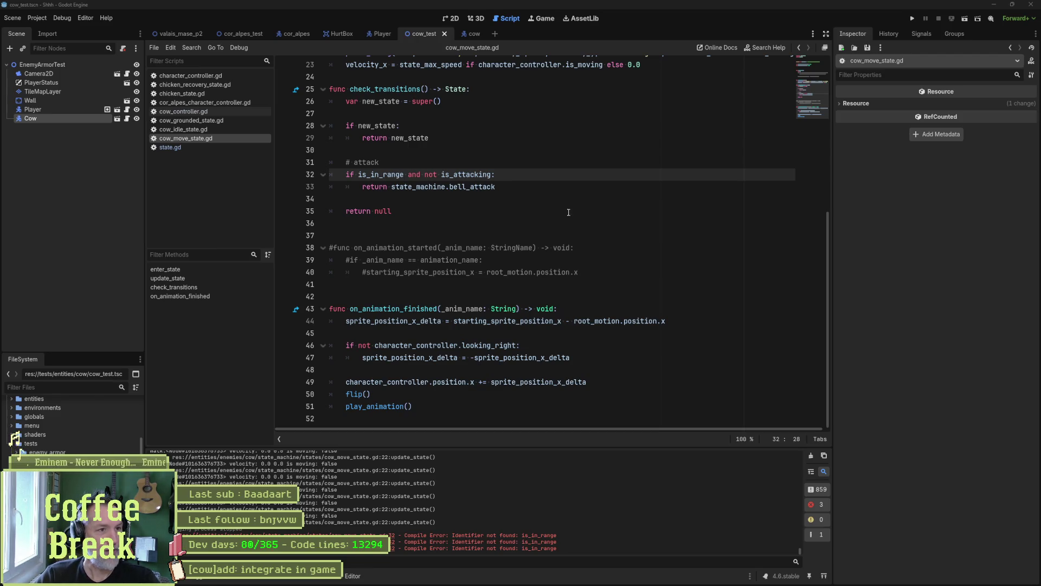
Add a blank line after update_state on line 24 of cow_move_state.gd, then switch to Asana.
scroll(539, 211, up, 5)
click(398, 261)
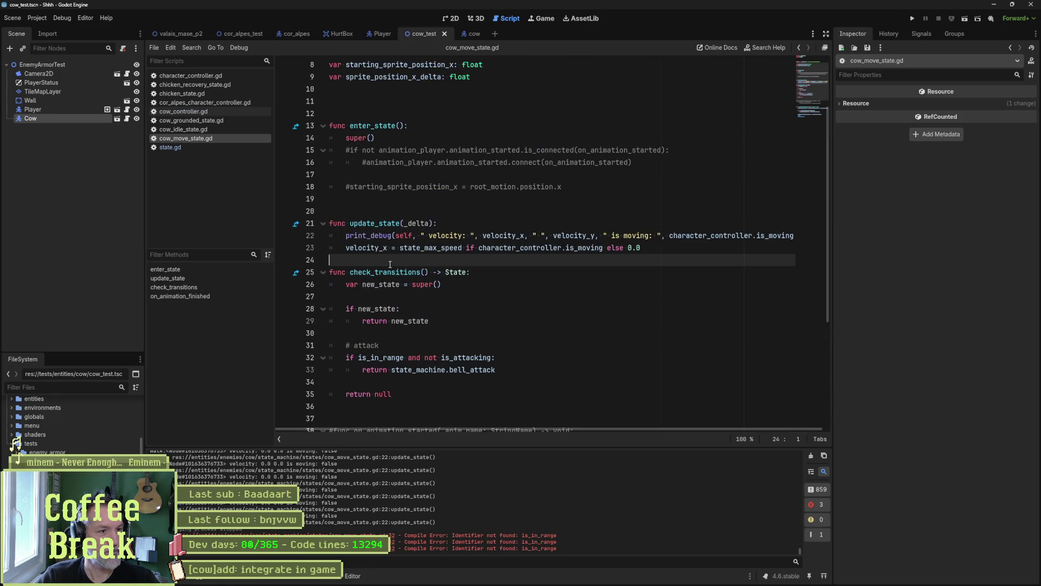
key(Return)
key(alt+Tab)
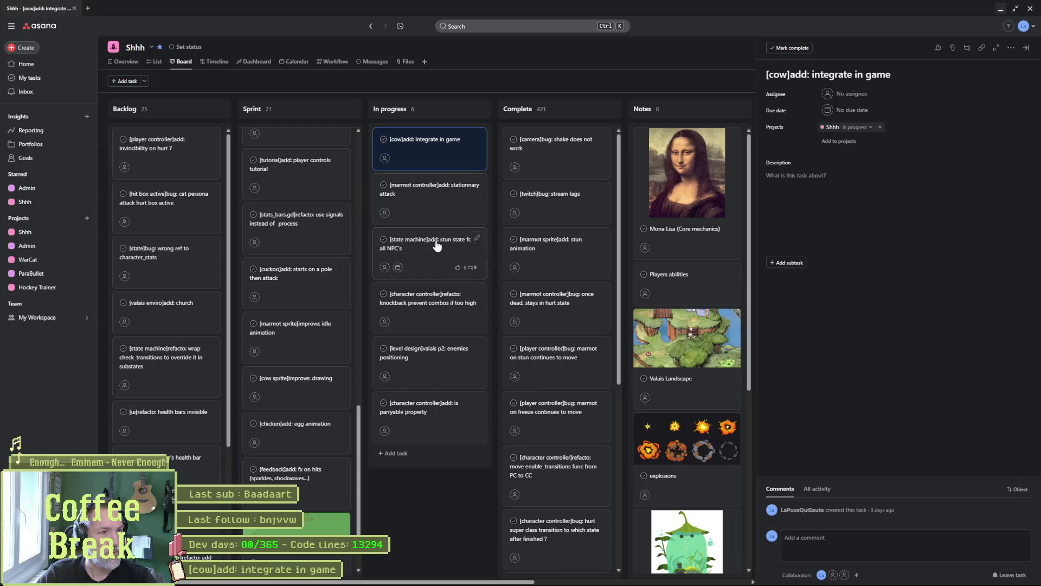
Change the task title's 'add: integrate in game' to 'refacto: update and integrate'.
click(779, 74)
key(Right)
key(Right)
key(Right)
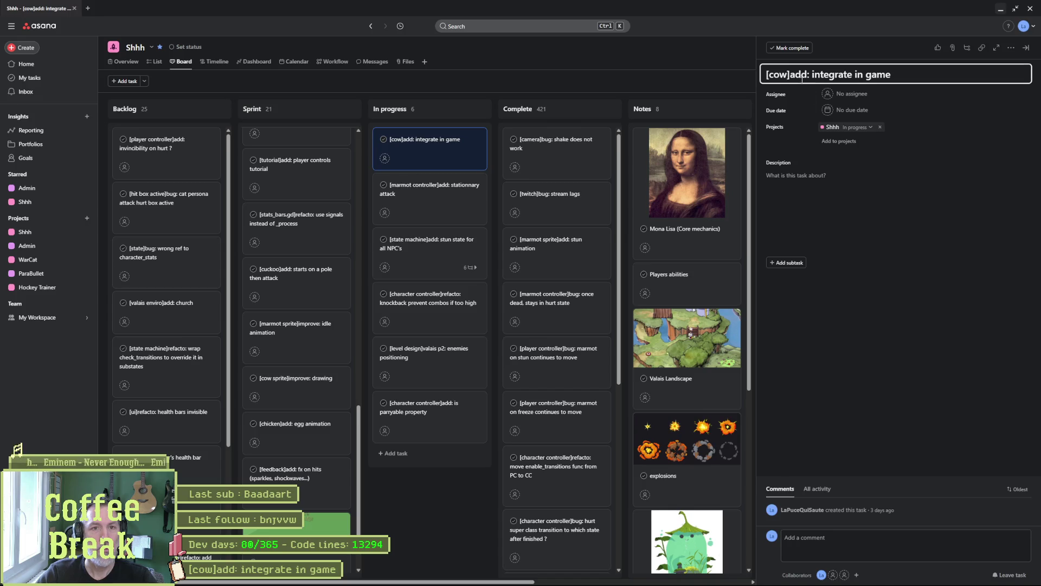
drag(790, 74, 913, 100)
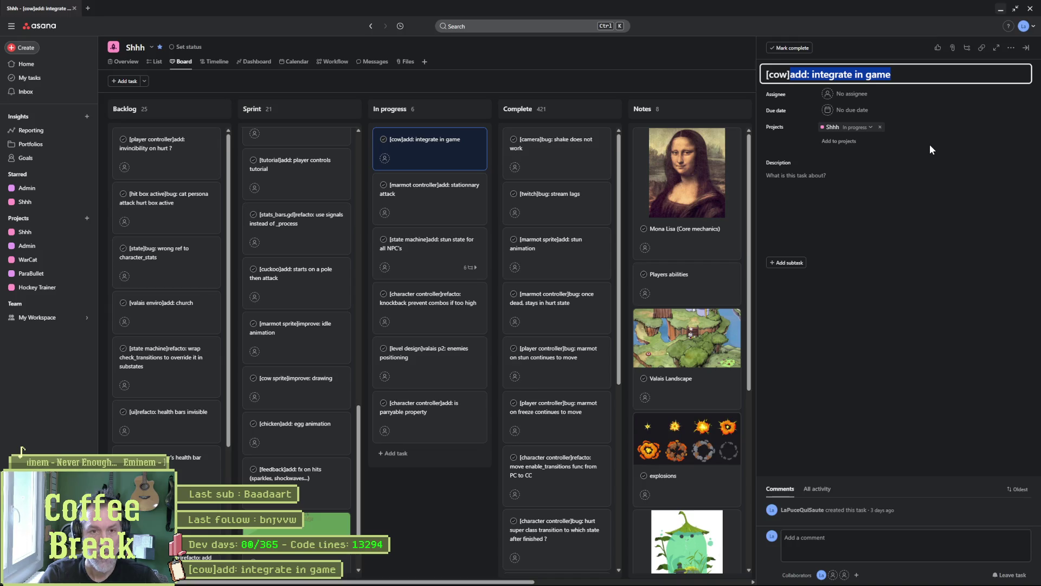
text(refacto: )
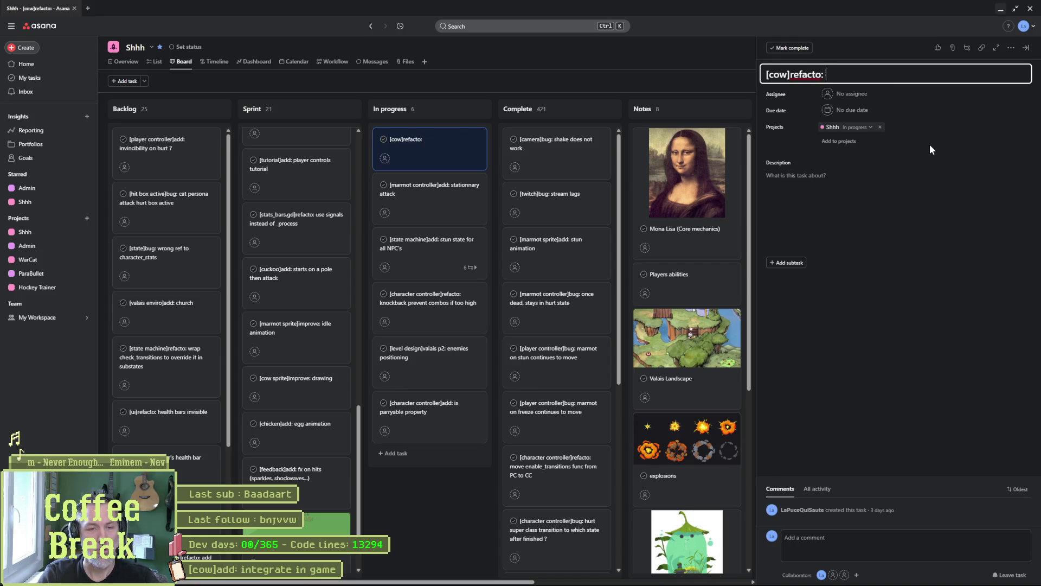
text(update in)
key(BackSpace)
key(BackSpace)
text(and integrate)
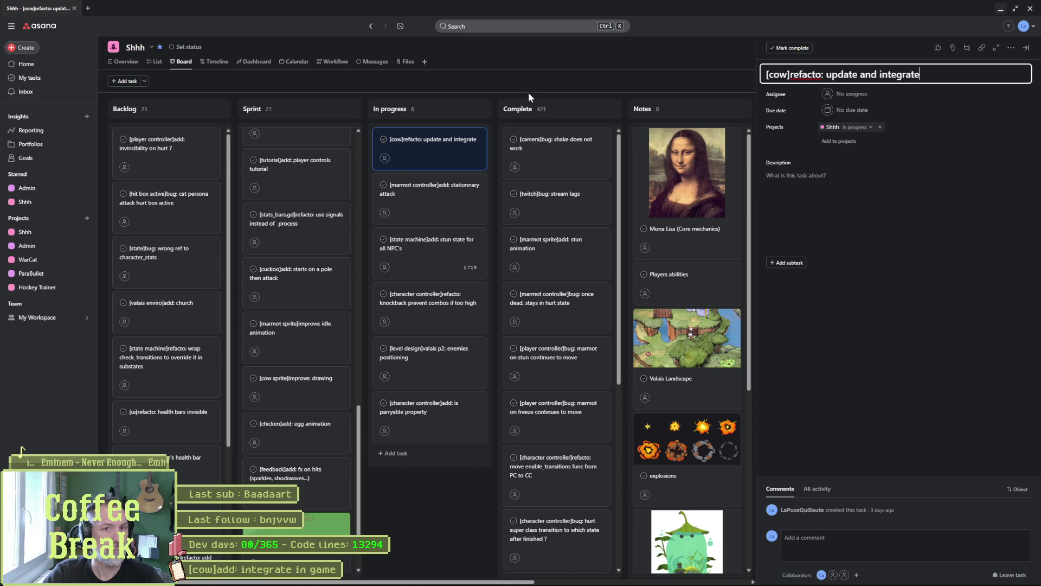
Close and reopen the renamed task's details, then minimize the browser.
click(446, 492)
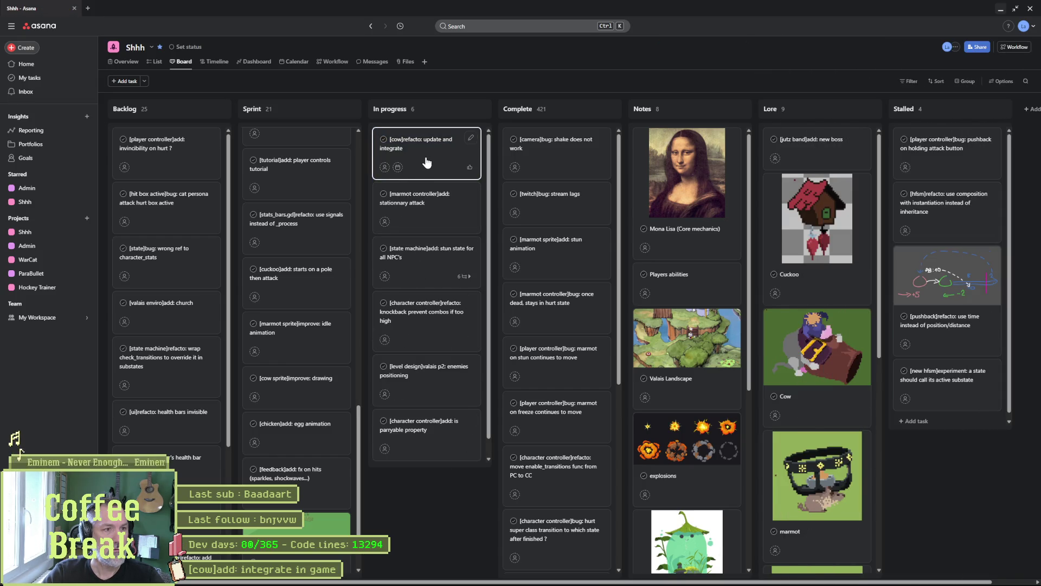
click(427, 163)
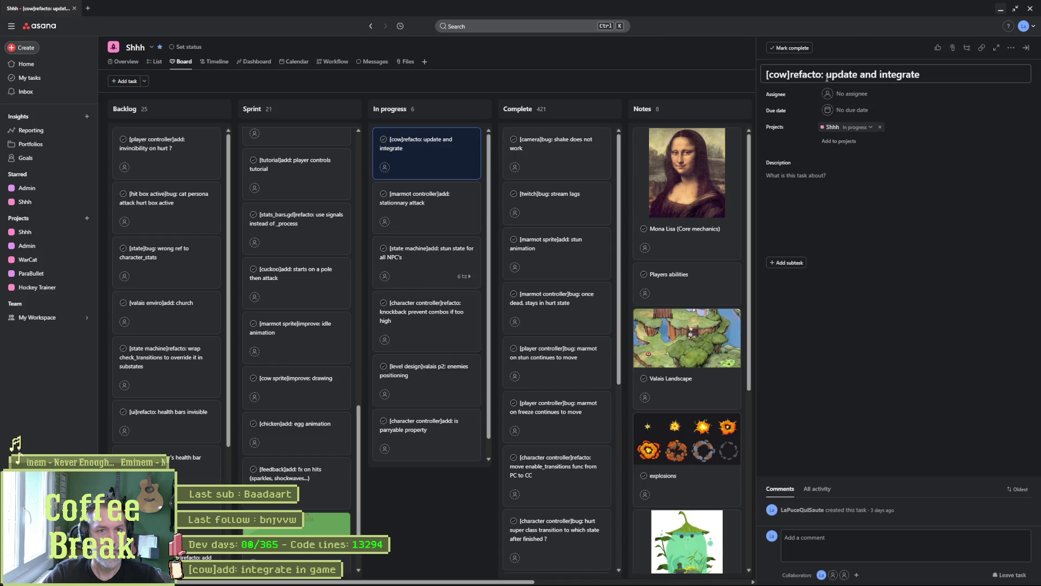
click(1000, 9)
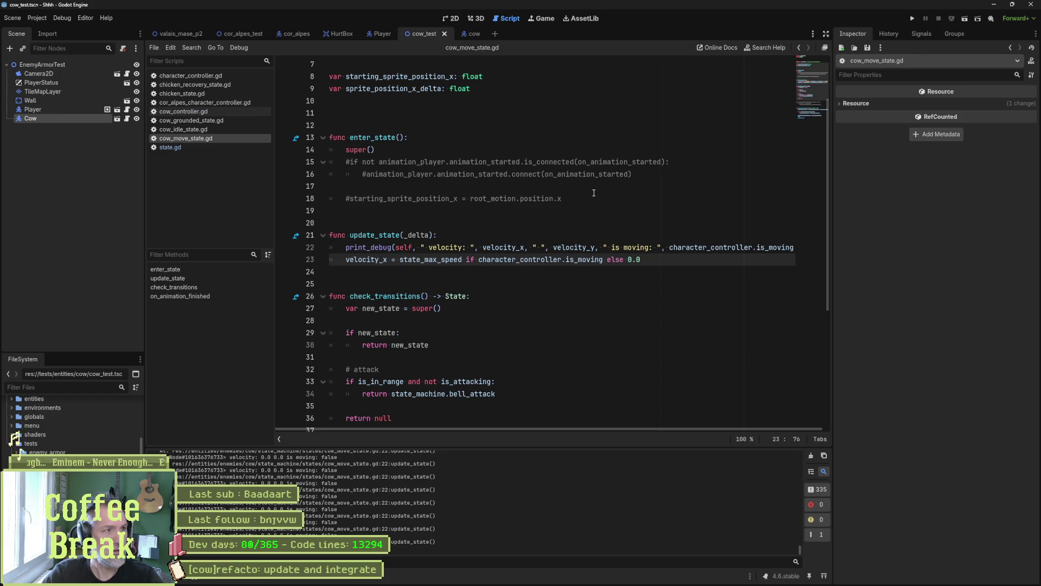
Review enter_state lines 14–18 and velocity_x on line 23, then select walk frames 4–5 in Aseprite.
click(515, 199)
mouse_move(567, 199)
mouse_down()
mouse_move(347, 150)
mouse_move(559, 174)
mouse_move(672, 161)
mouse_up()
click(558, 151)
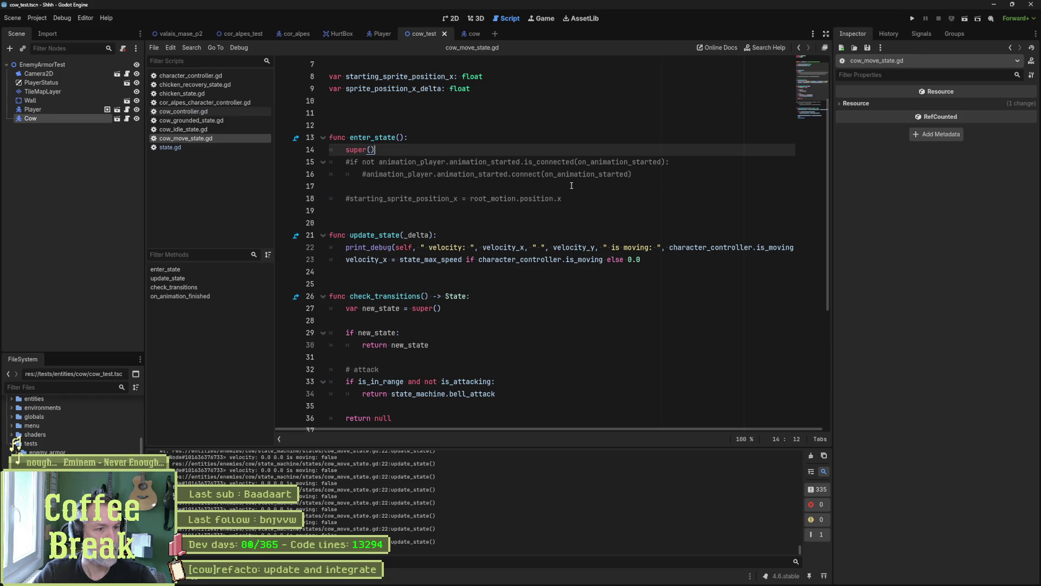
double_click(379, 260)
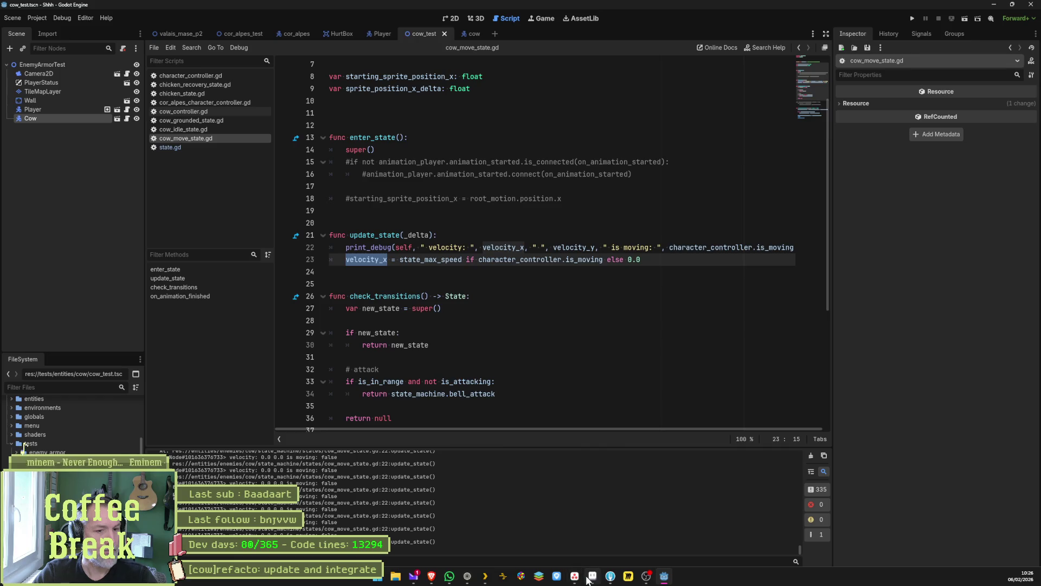
click(663, 576)
click(319, 497)
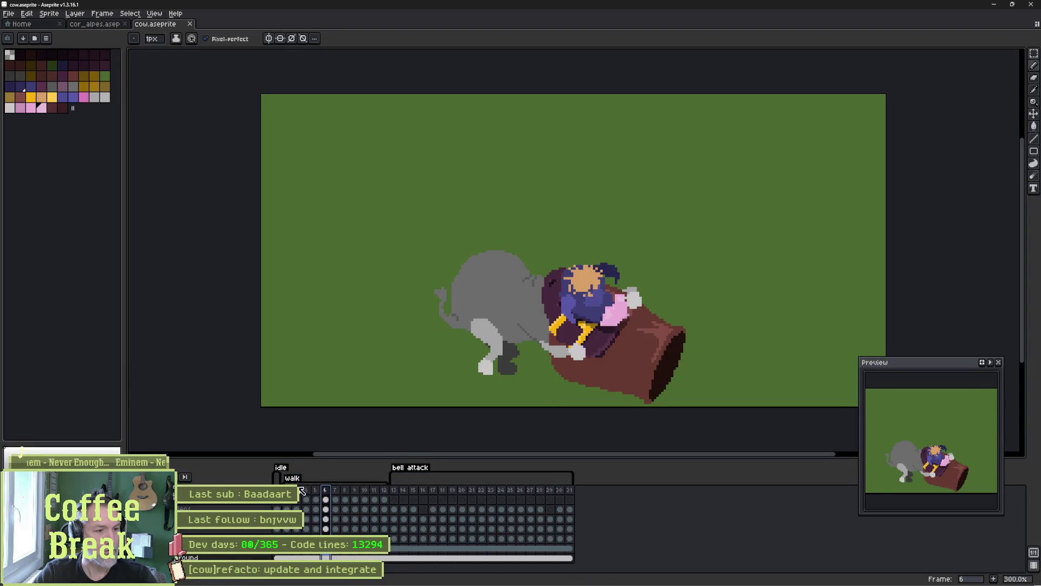
Play the walk frames 4–9 as an animation and save cow.aseprite.
key(Return)
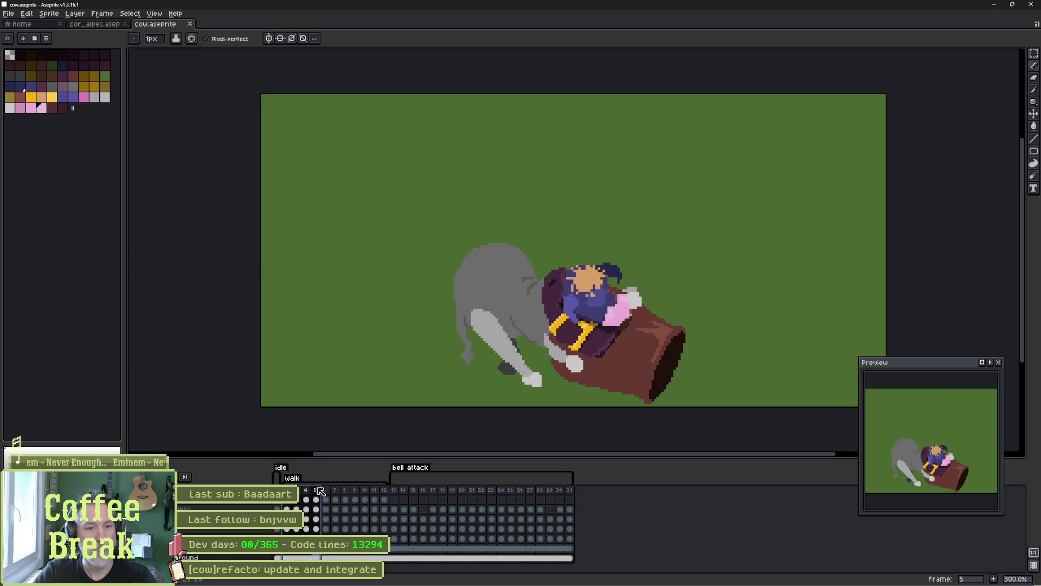
drag(317, 490, 360, 489)
key(Return)
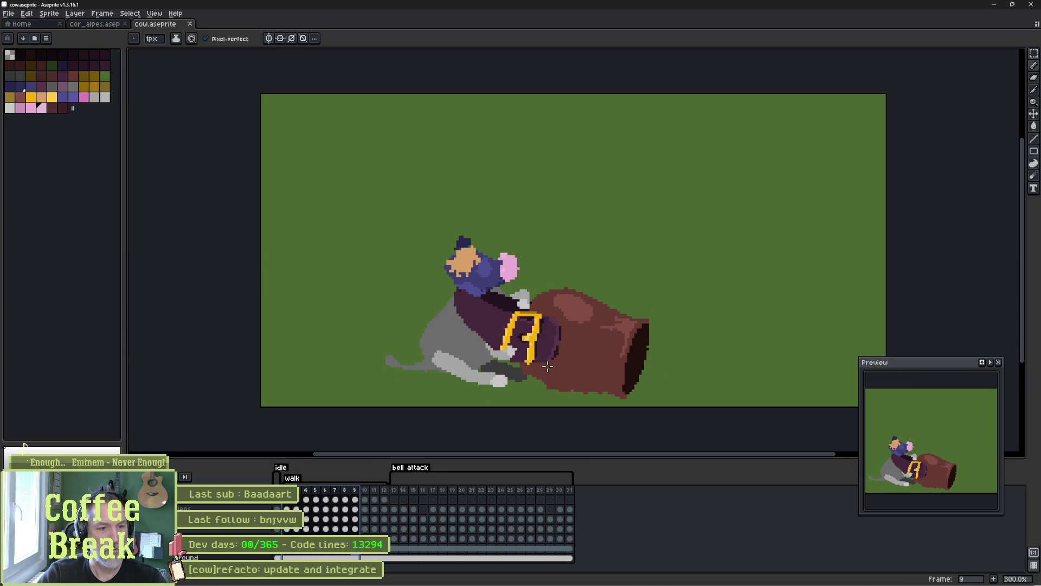
scroll(547, 366, up, 3)
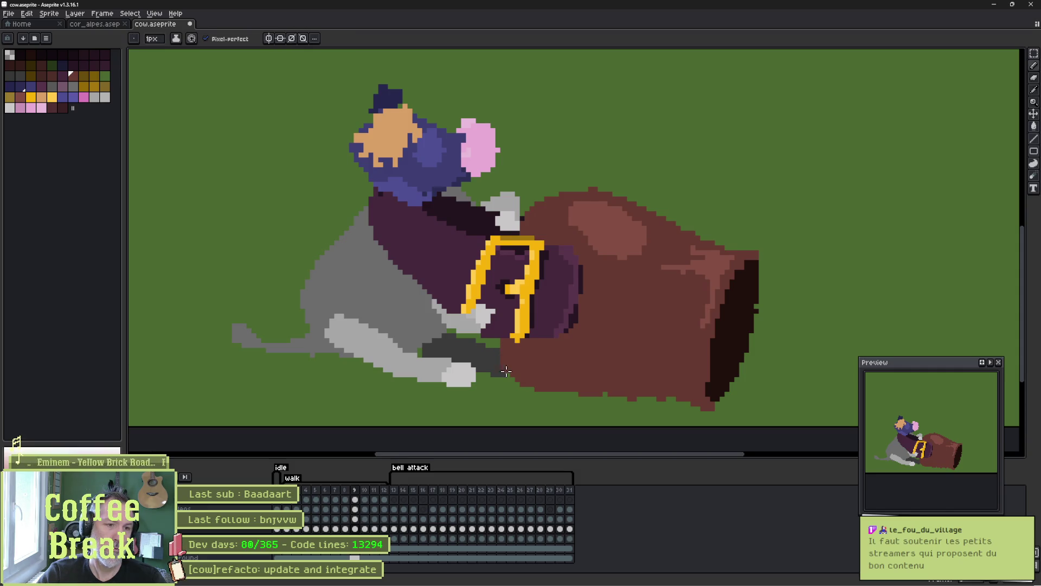
key(e)
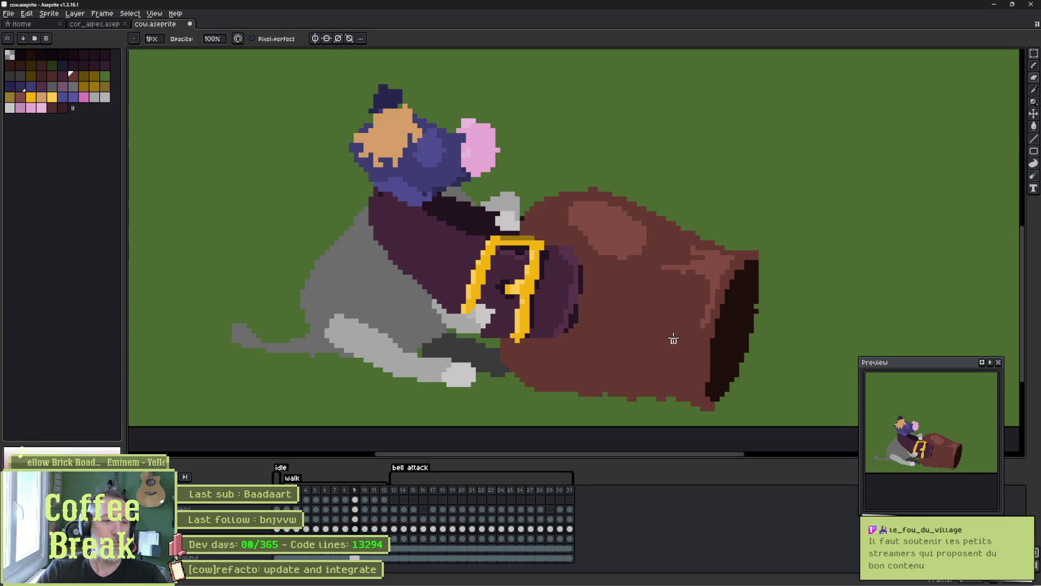
key(b)
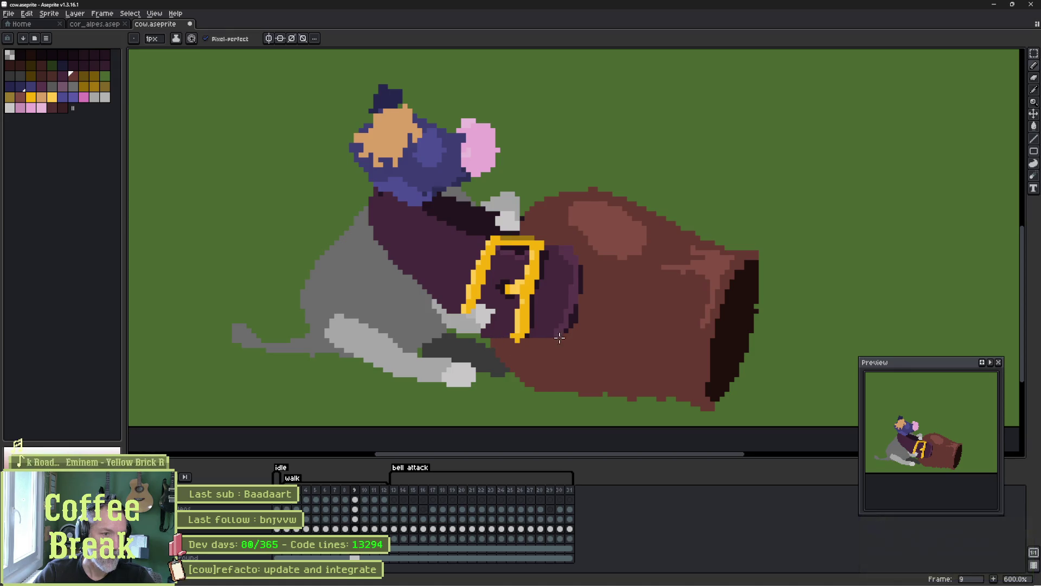
scroll(573, 320, down, 1)
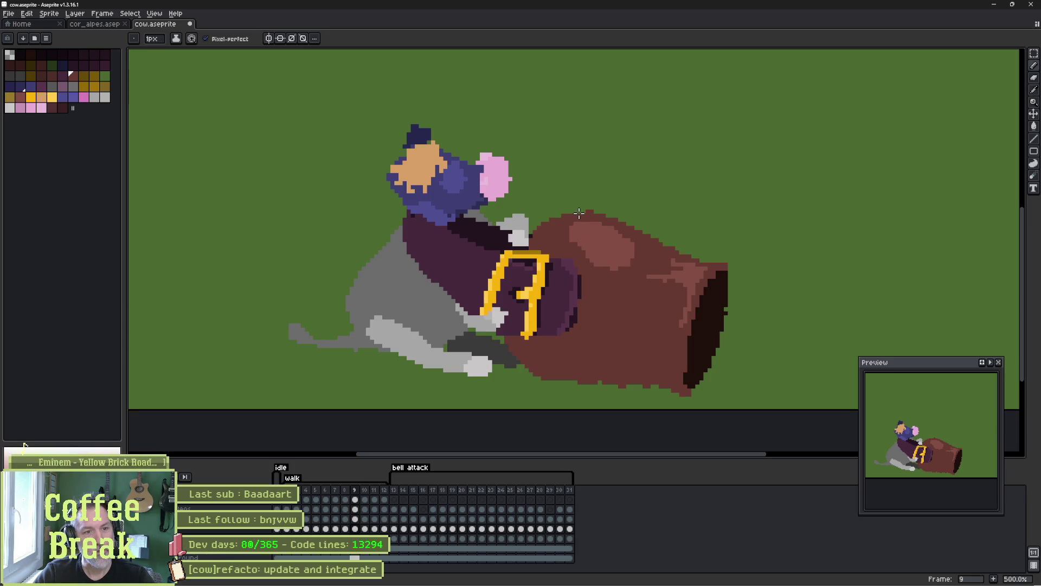
key(ctrl+s)
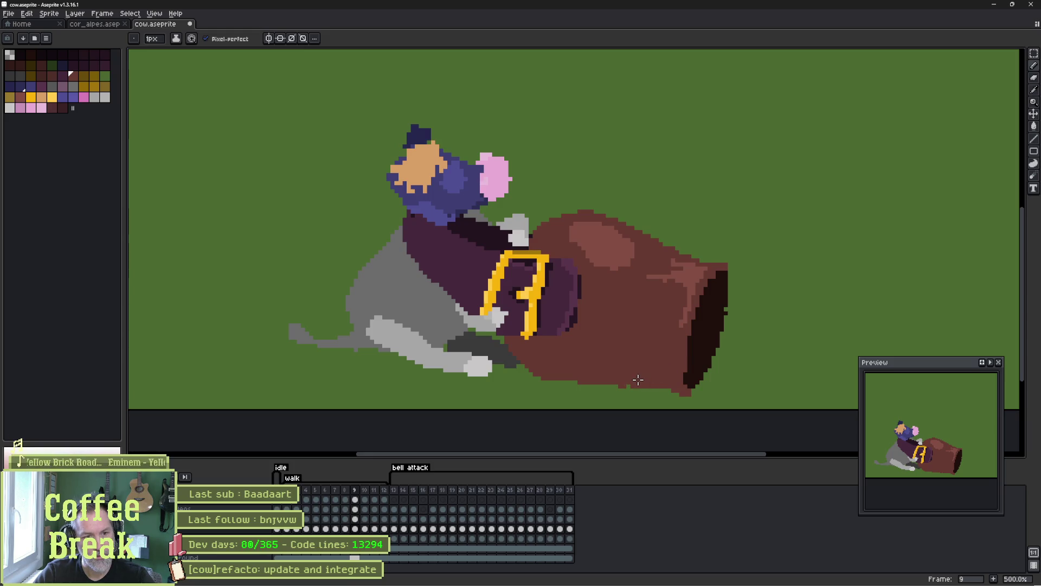
key(ctrl+s)
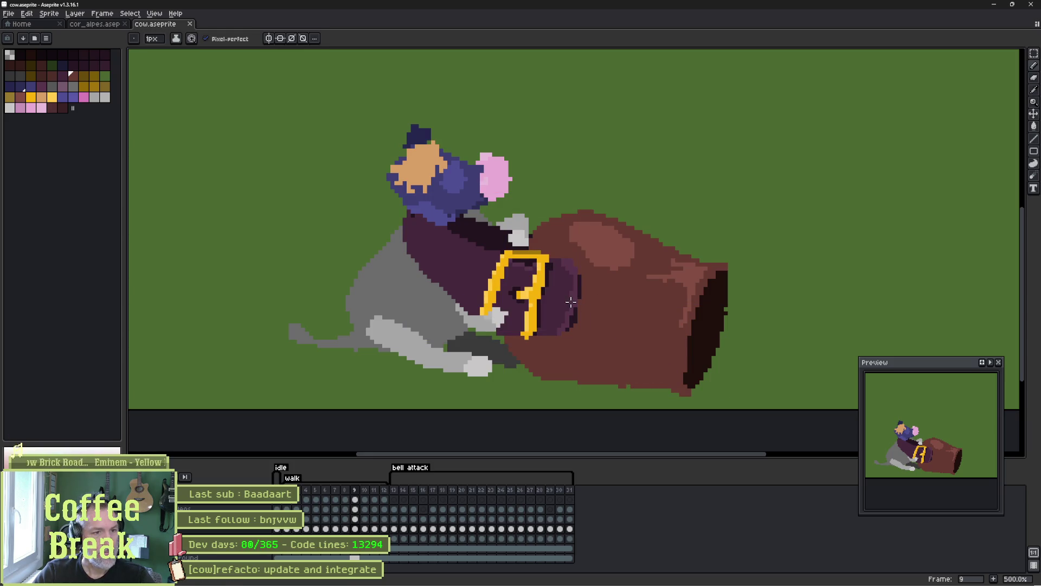
Step through walk frames 6–10, comparing frames 6 and 7, then return to Godot's line 25.
click(365, 489)
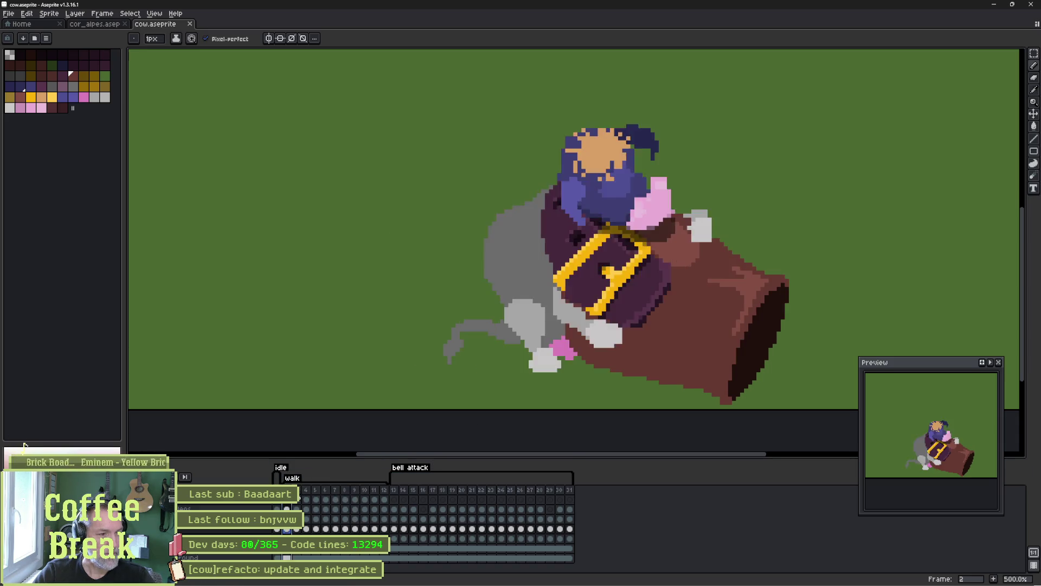
drag(367, 488, 333, 494)
key(Left)
key(Right)
key(Left)
key(Right)
key(Left)
click(335, 490)
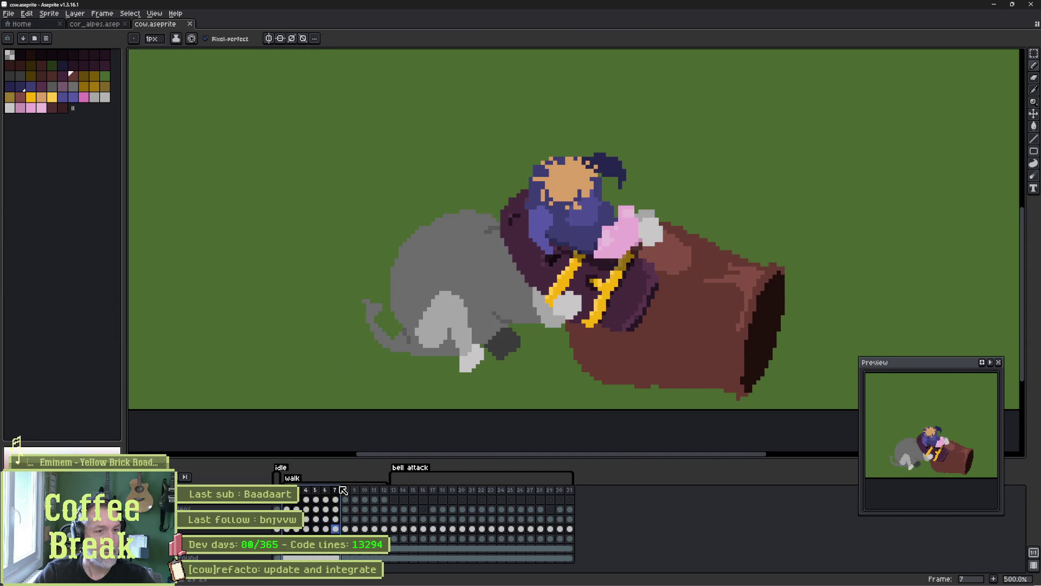
drag(343, 490, 368, 489)
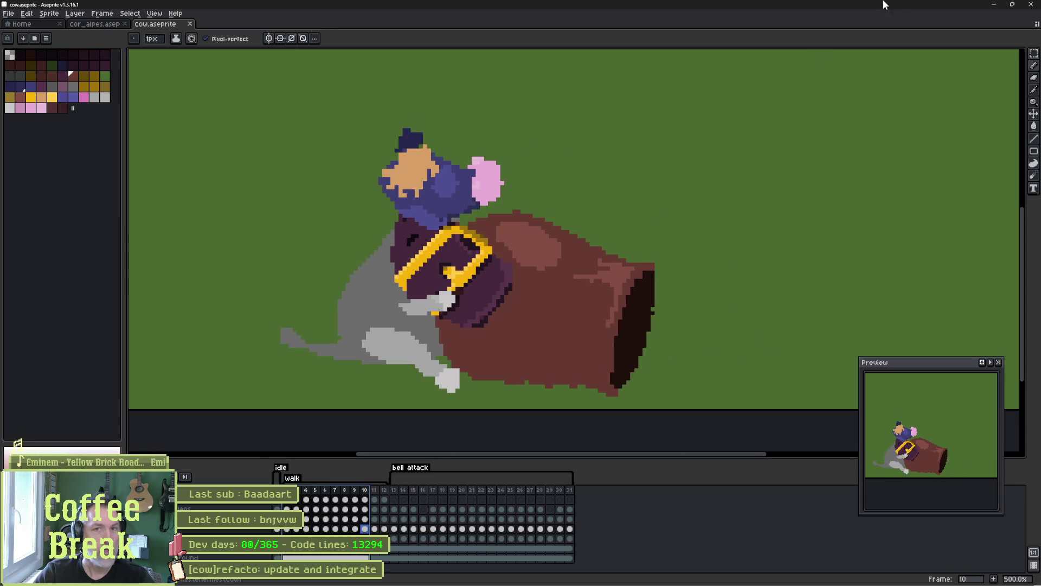
click(994, 4)
click(469, 285)
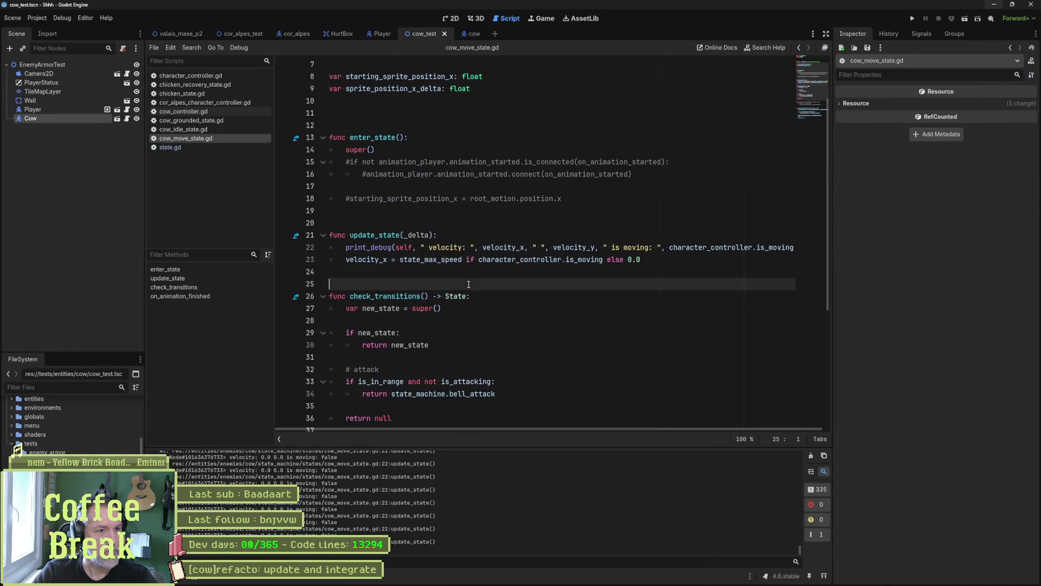
Open the cow scene and select its AnimationPlayer node to show the walk animation tracks.
double_click(370, 259)
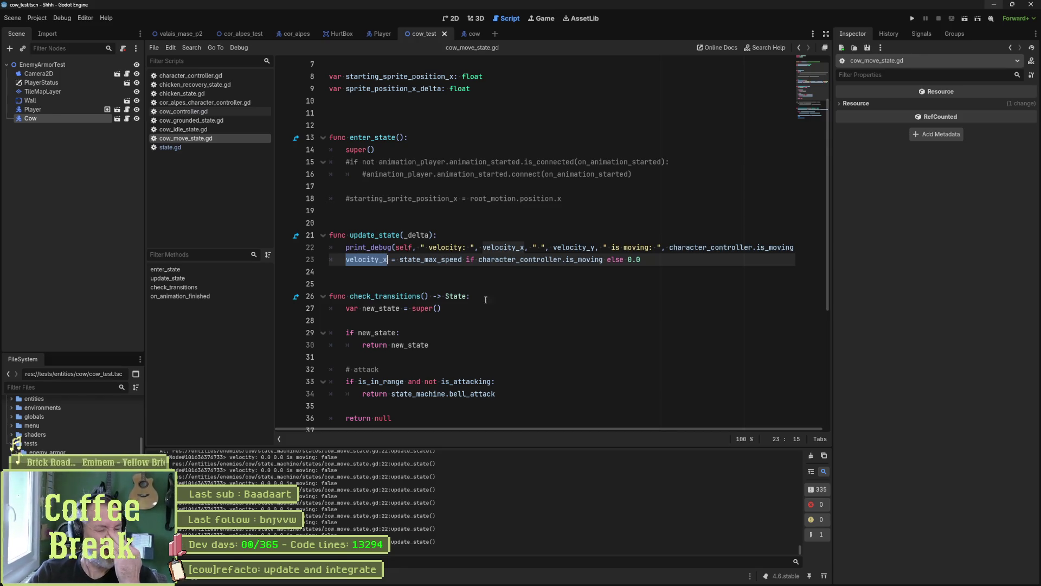
click(473, 34)
click(54, 163)
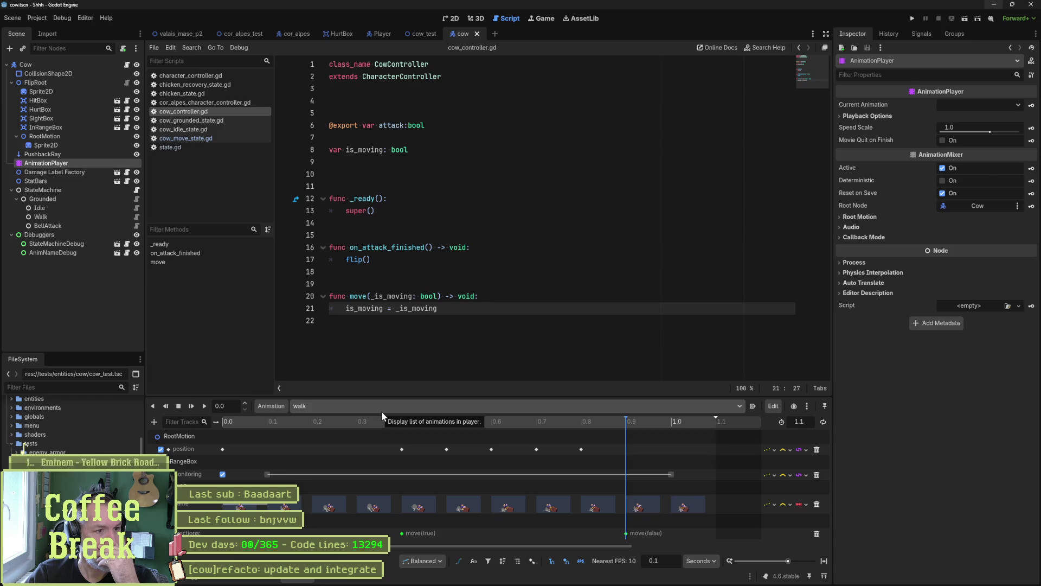
Delete the walk's RootMotion position track, save the cow scene, and run the game.
click(452, 18)
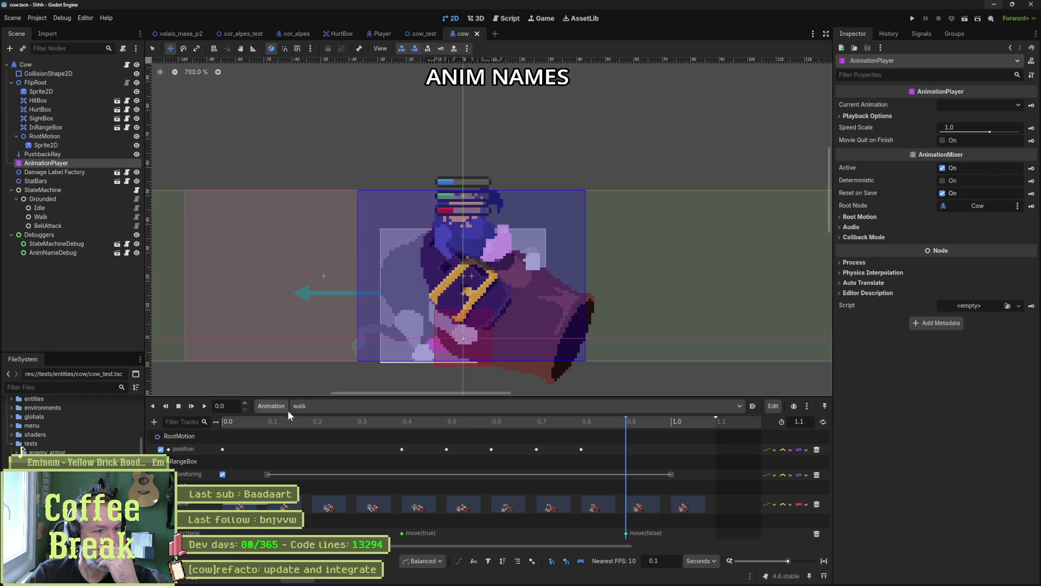
mouse_move(206, 422)
mouse_down()
mouse_move(659, 438)
mouse_move(239, 445)
mouse_up()
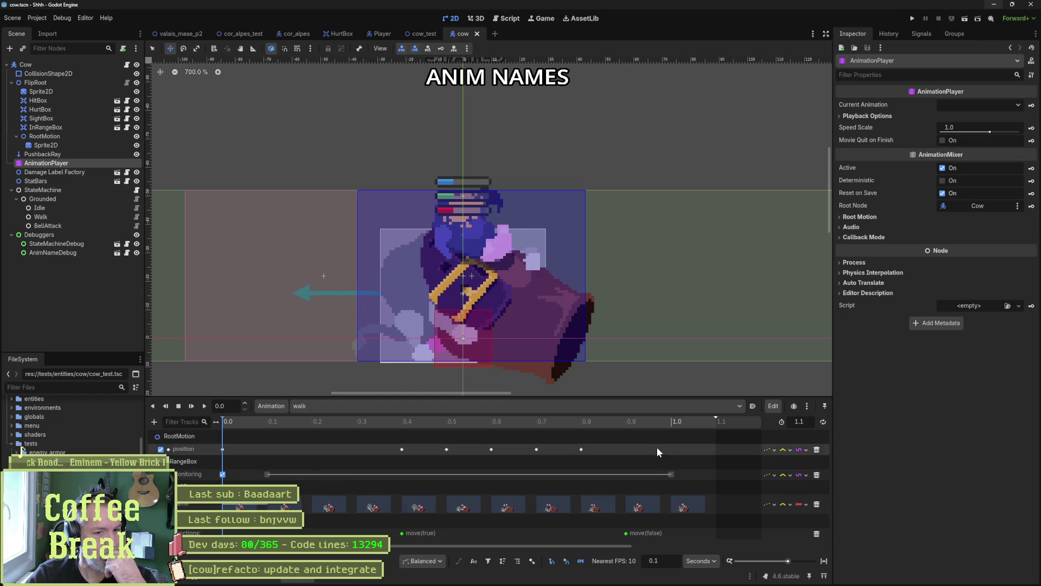
click(816, 449)
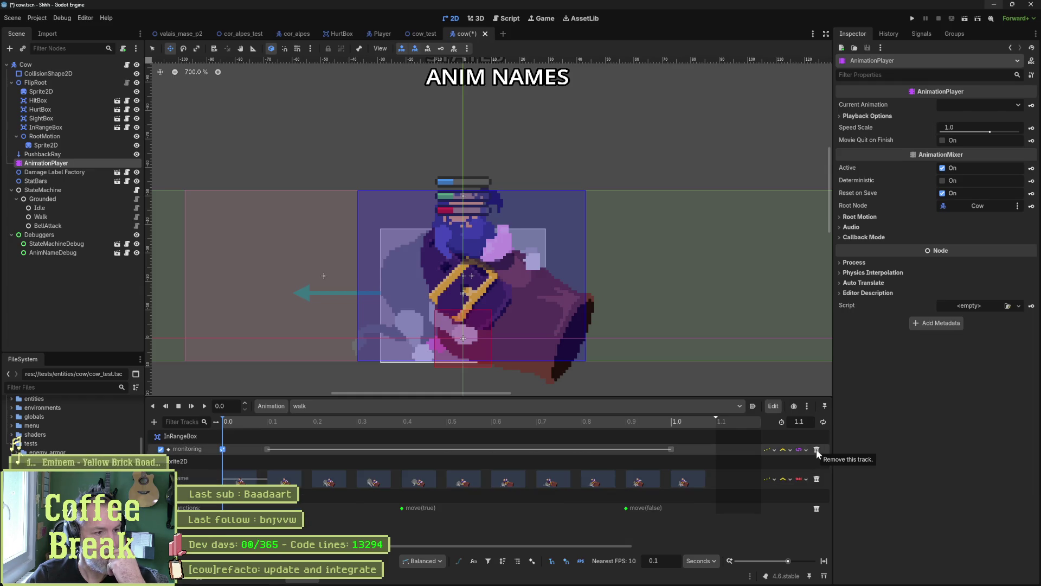
mouse_move(402, 421)
mouse_down()
mouse_move(194, 423)
mouse_move(675, 450)
mouse_up()
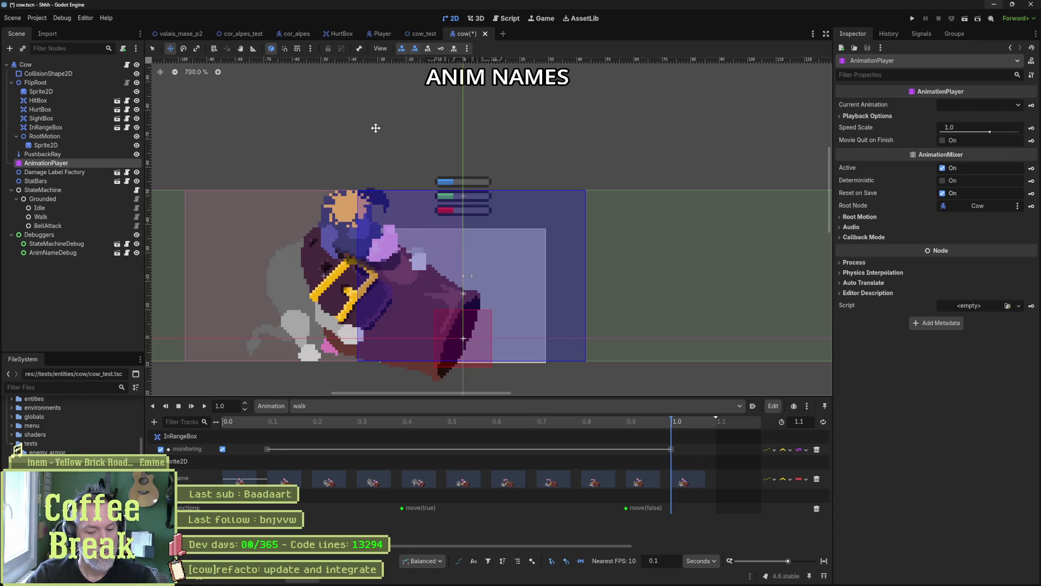
key(ctrl+s)
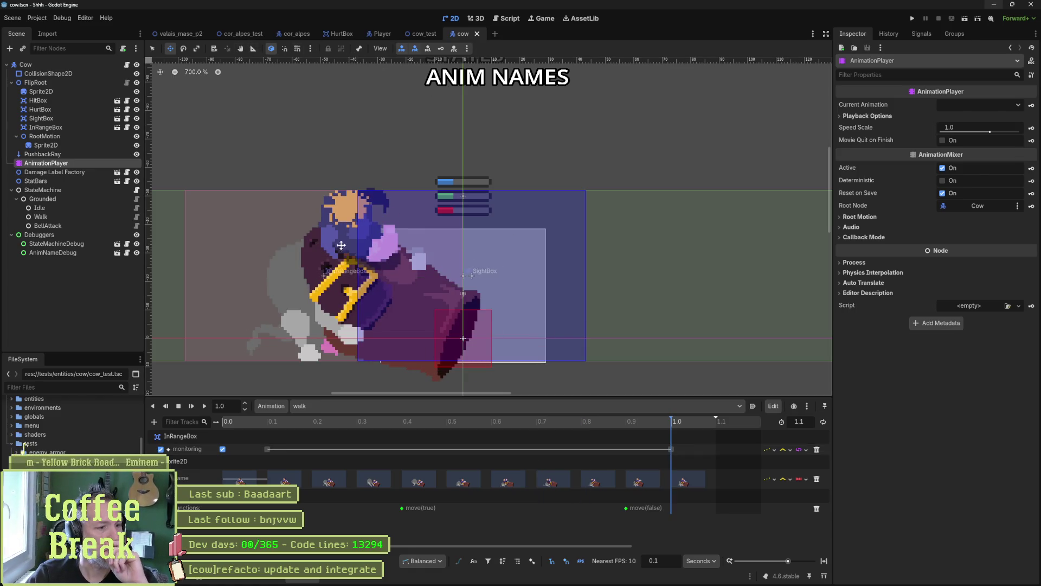
key(F5)
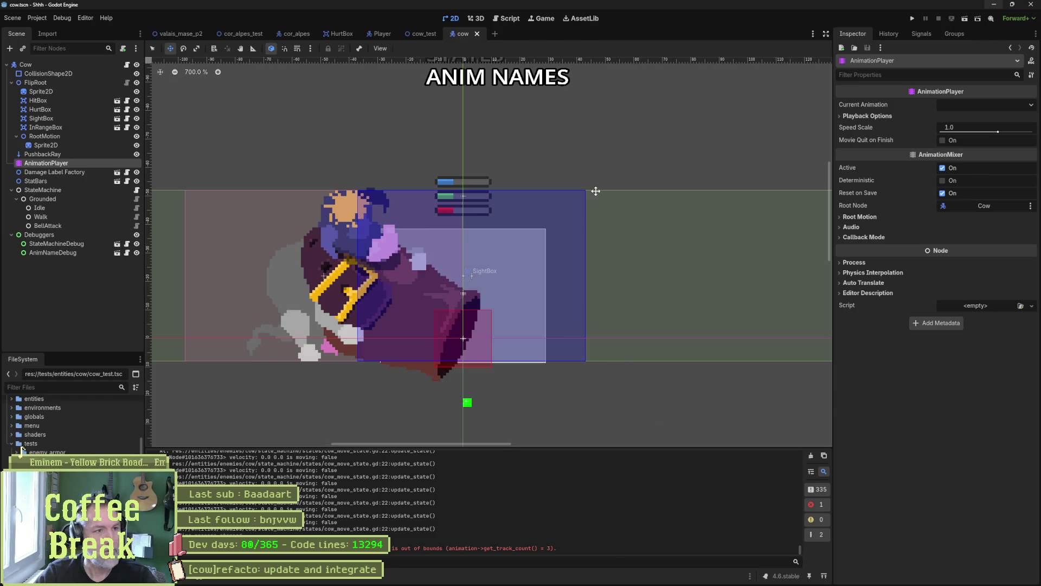
Run and stop the cow_test scene, then select the cow scene's Walk node.
click(423, 34)
key(F6)
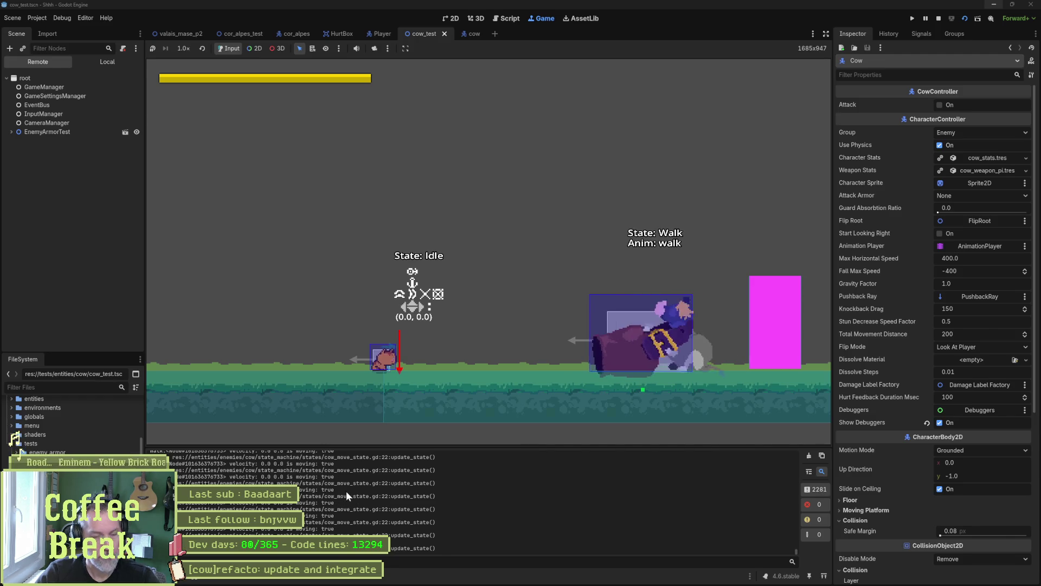
key(ctrl+F1)
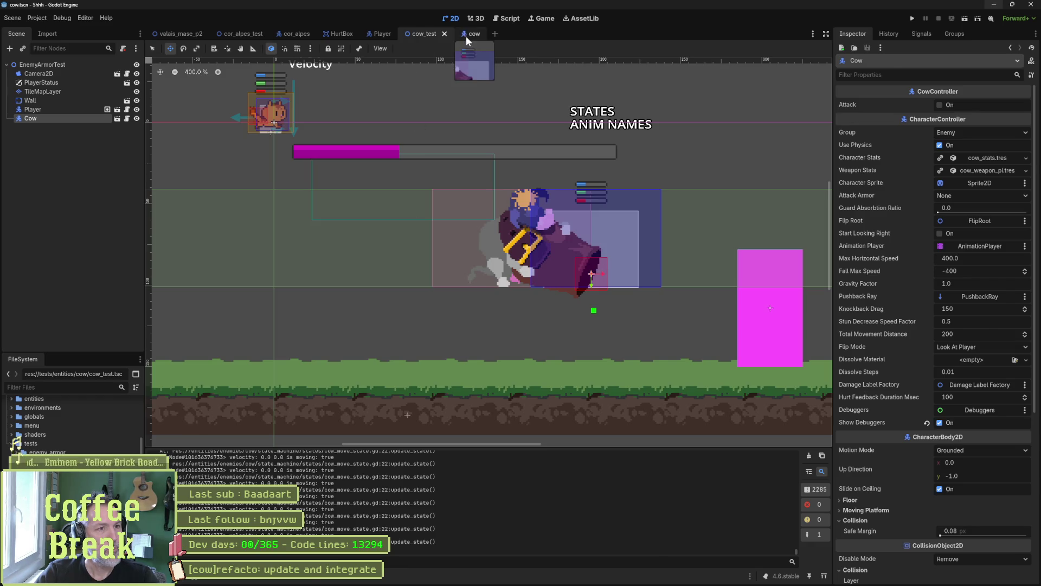
click(467, 34)
click(68, 216)
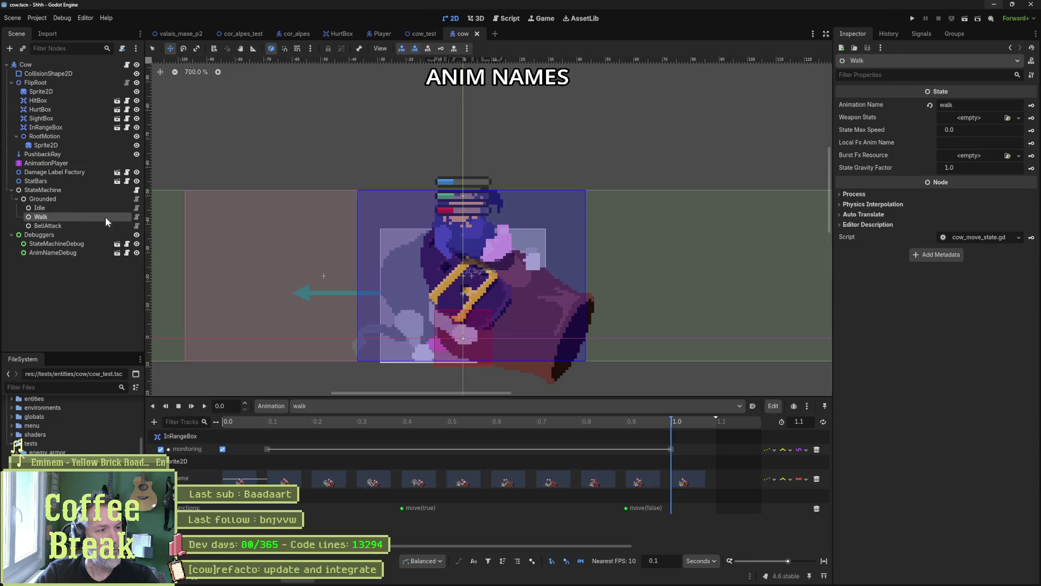
Set the Walk state's State Max Speed to 200 and test-run cow_test.
click(984, 135)
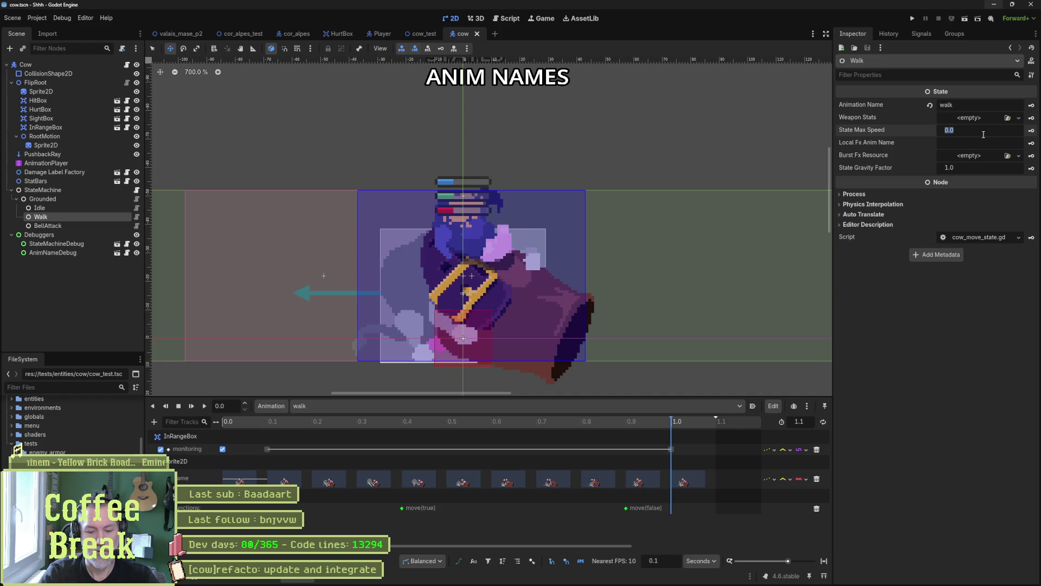
text(200)
key(Return)
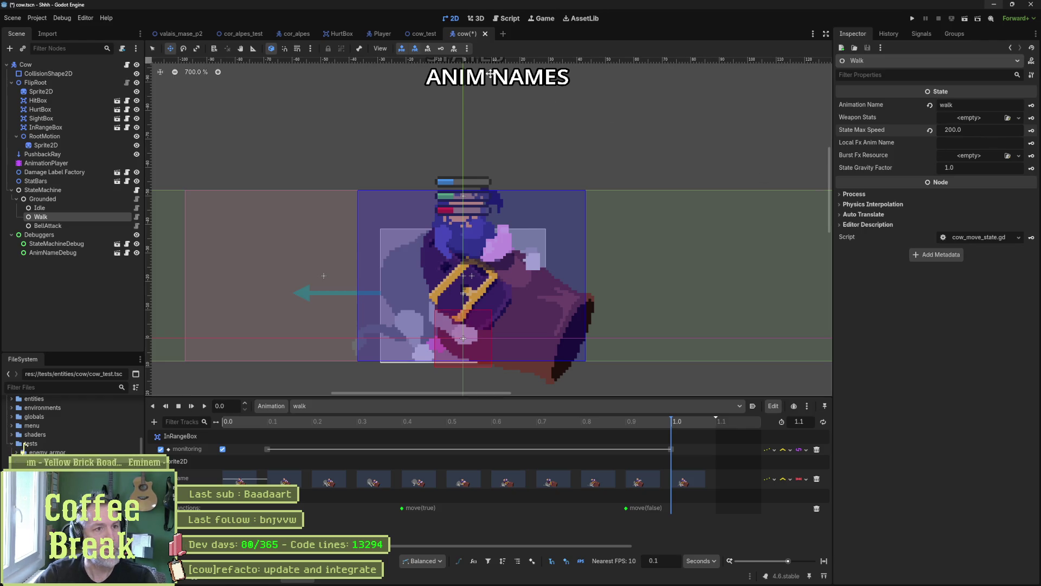
click(416, 34)
key(F6)
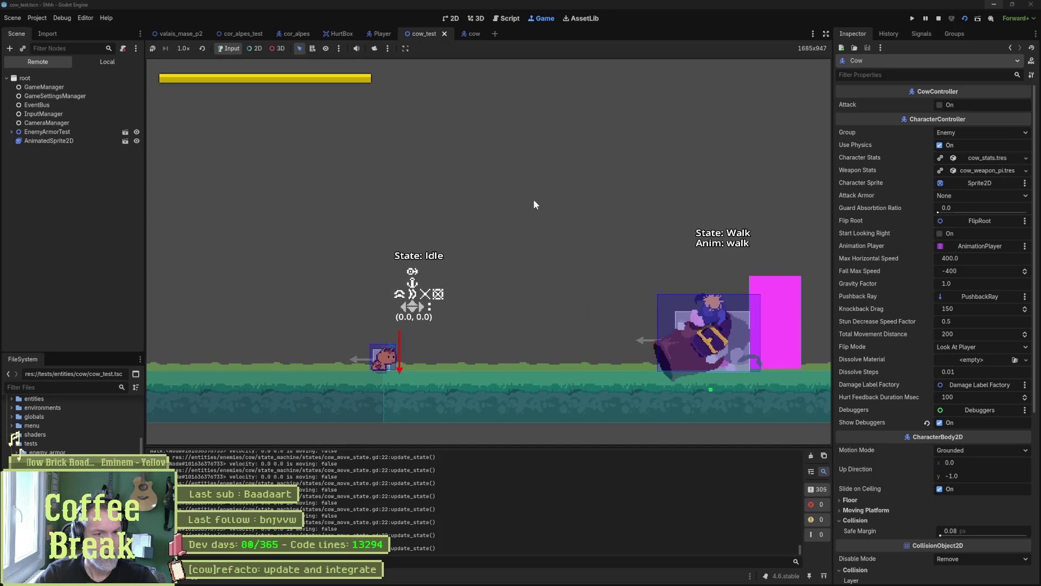
key(F8)
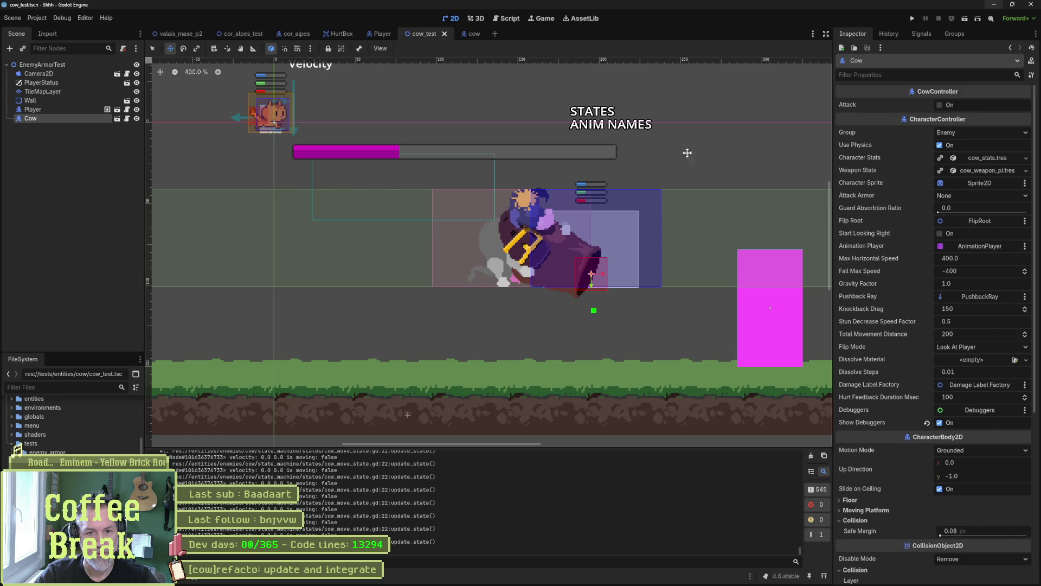
Change the Walk state's State Max Speed to 40 and test-run cow_test.
click(472, 33)
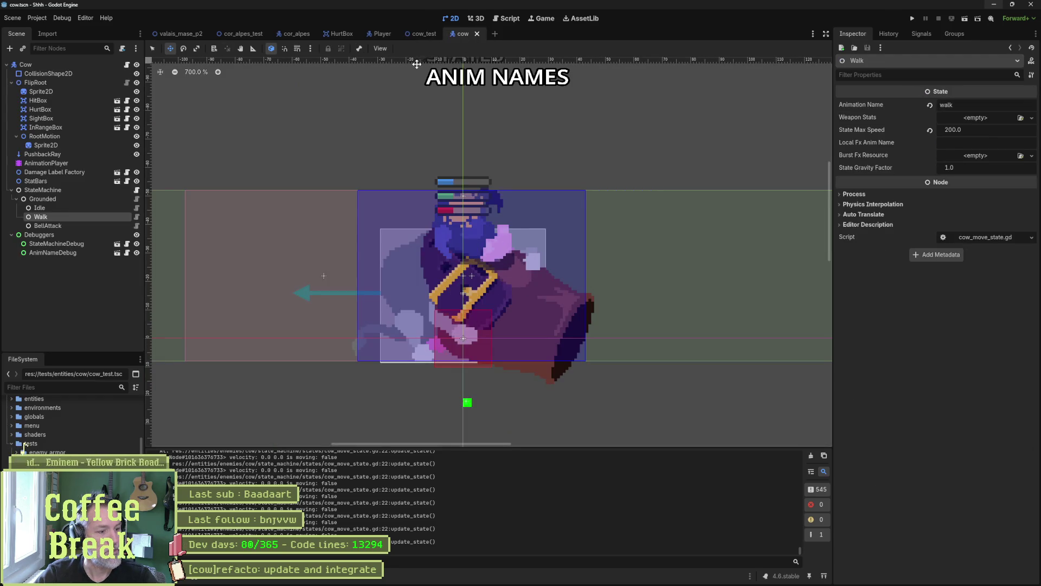
click(976, 131)
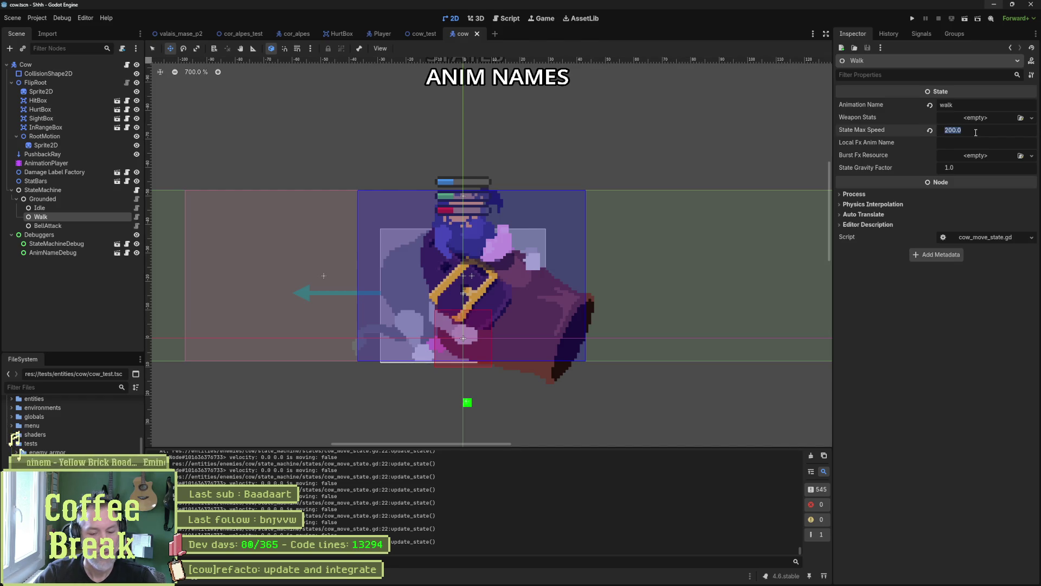
text(40)
key(Return)
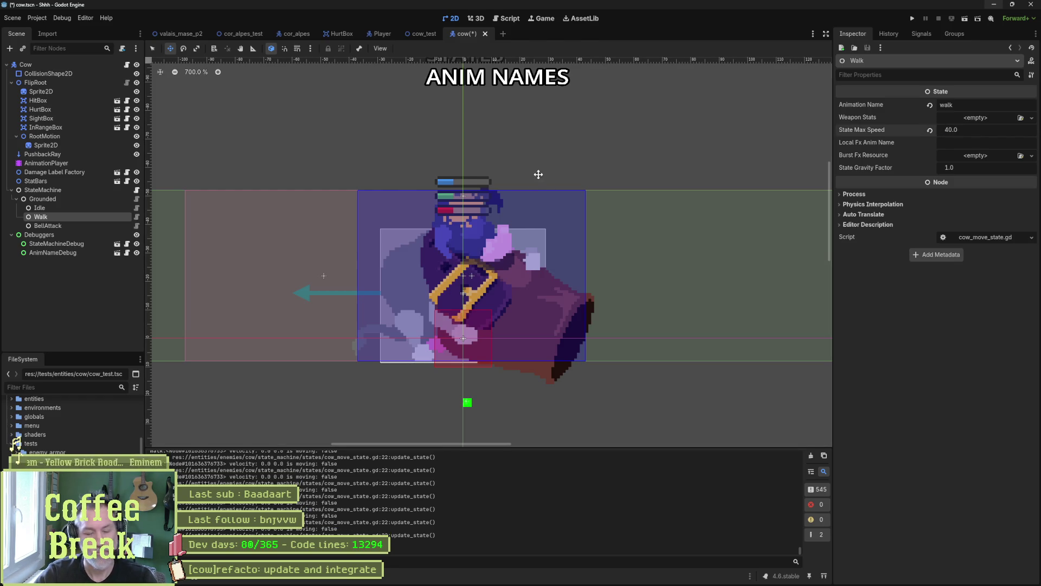
key(F5)
click(420, 32)
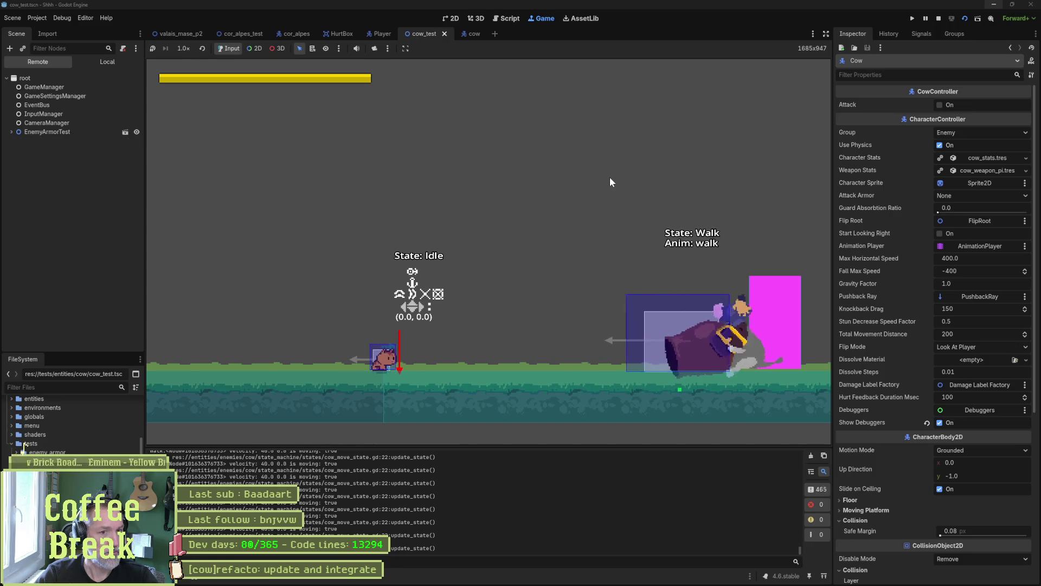
key(F8)
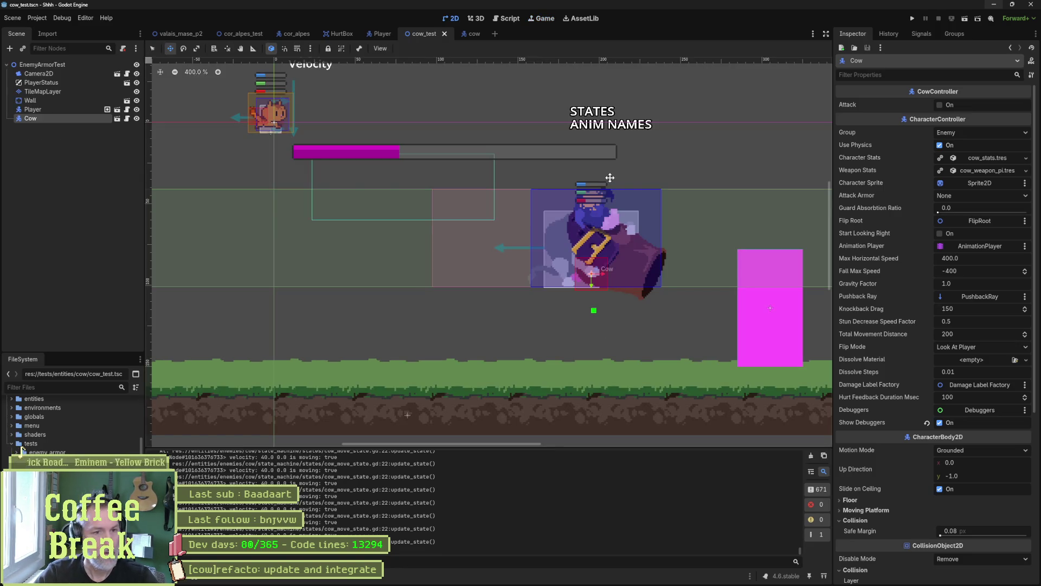
Delete the RootMotion node from the cow scene, open cow_controller.gd, and save.
click(464, 36)
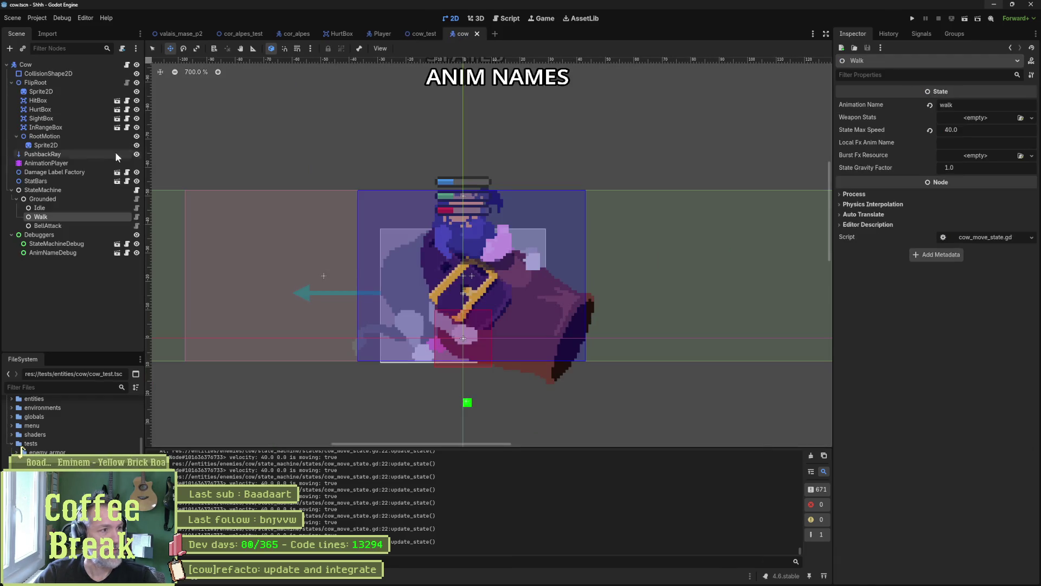
click(51, 136)
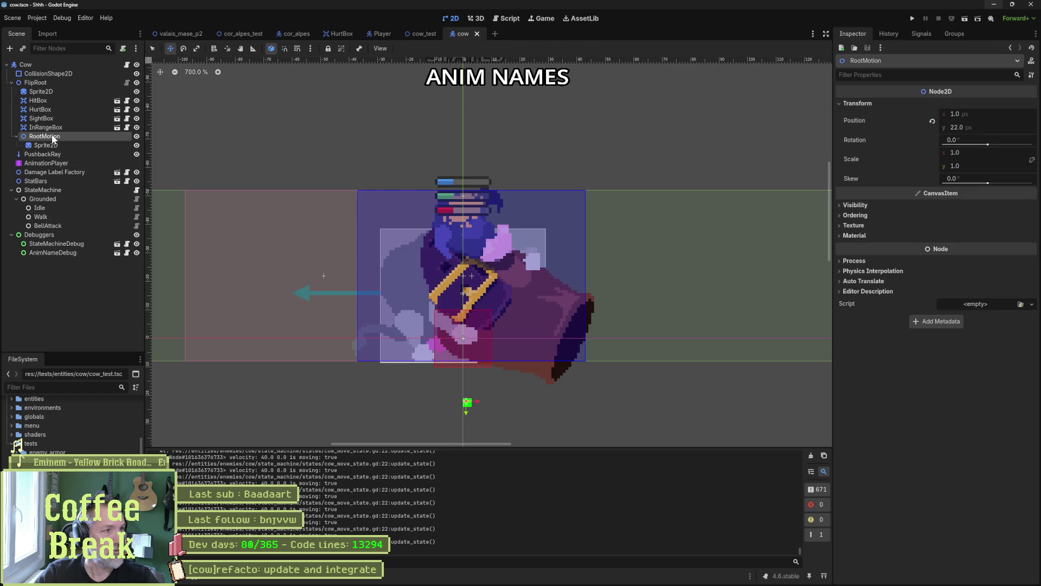
key(Delete)
key(Return)
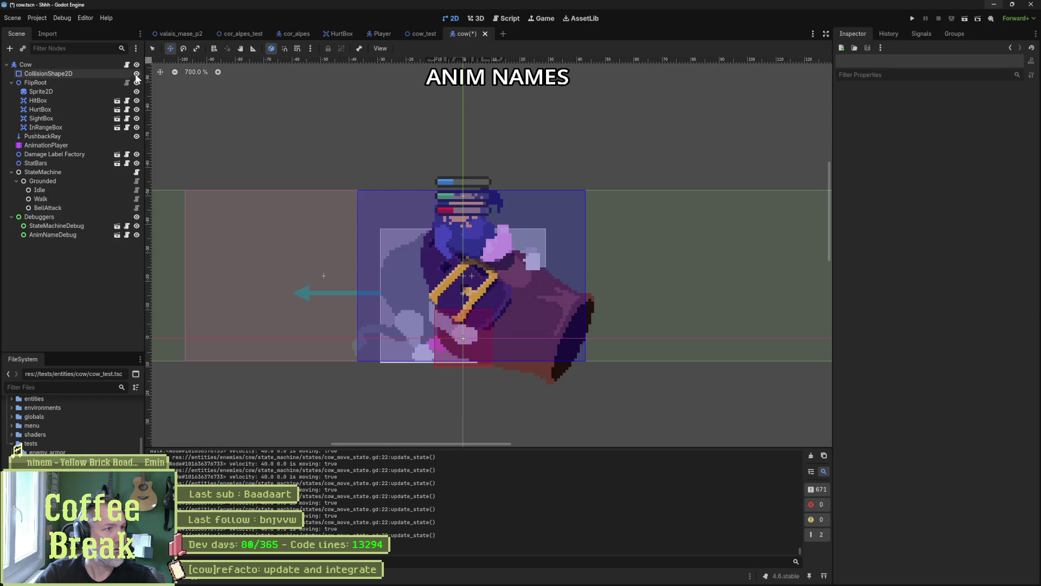
click(127, 64)
key(ctrl+s)
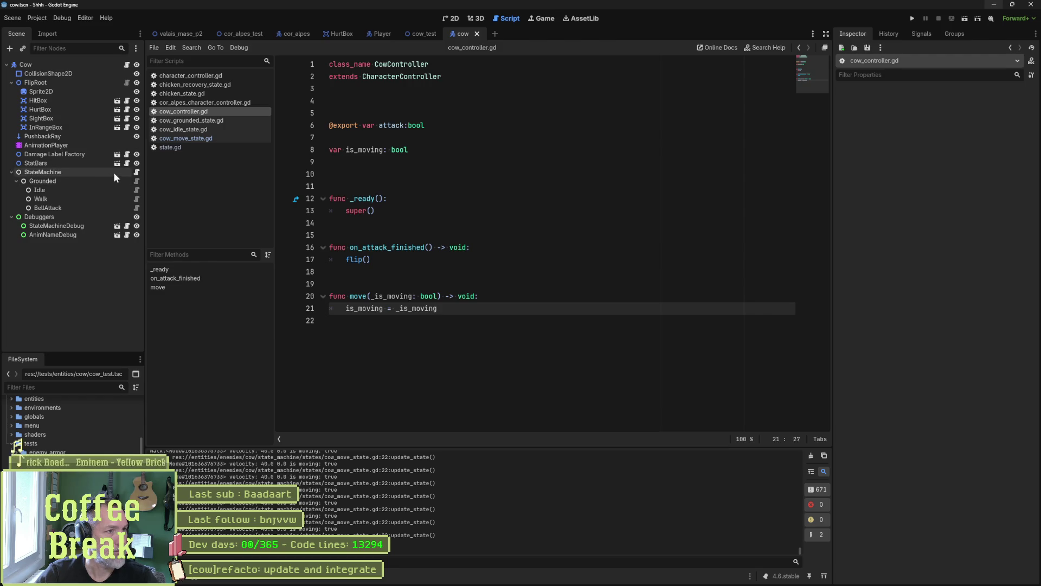
Go through the StateMachine, Grounded, Idle and Walk scripts, ending on cow_move_state.gd's root_motion declaration.
click(137, 172)
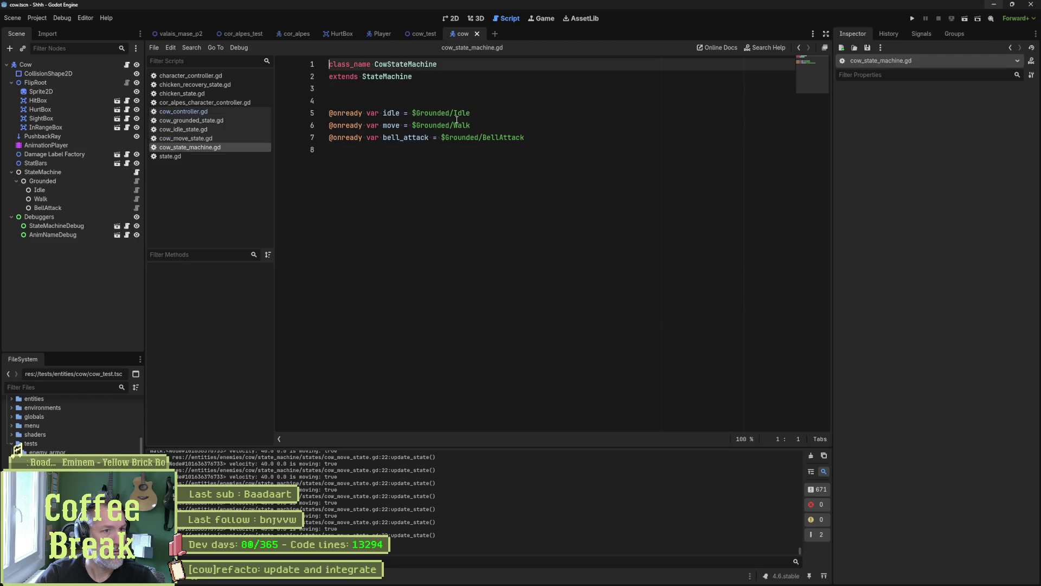
click(136, 181)
click(136, 191)
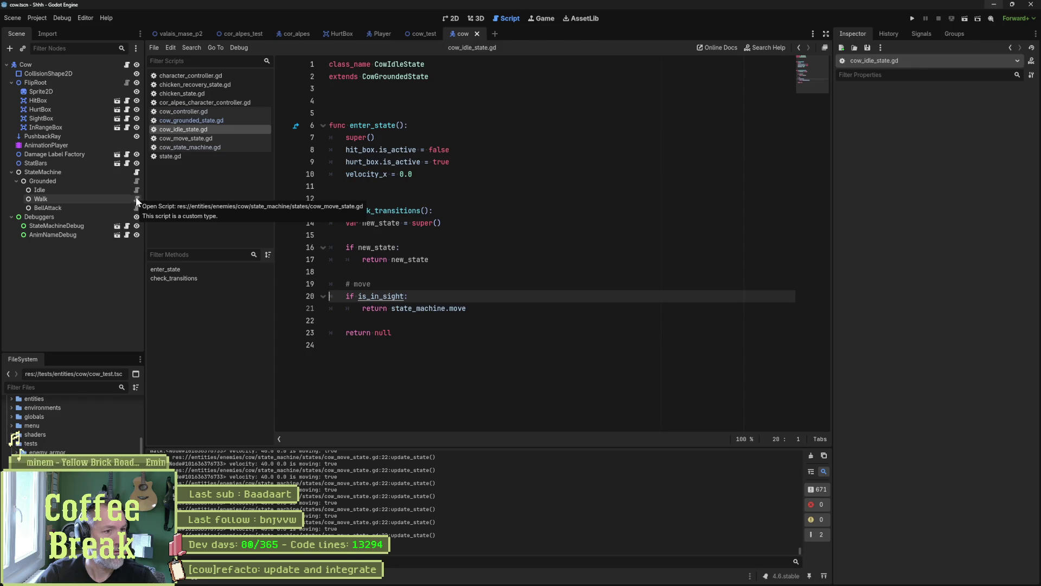
click(136, 198)
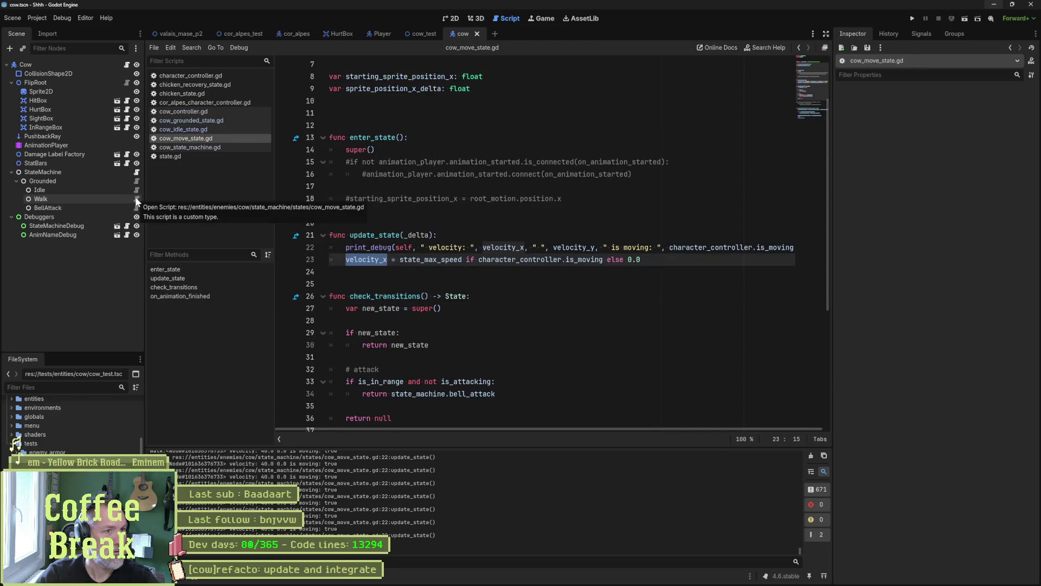
scroll(479, 217, up, 2)
click(546, 125)
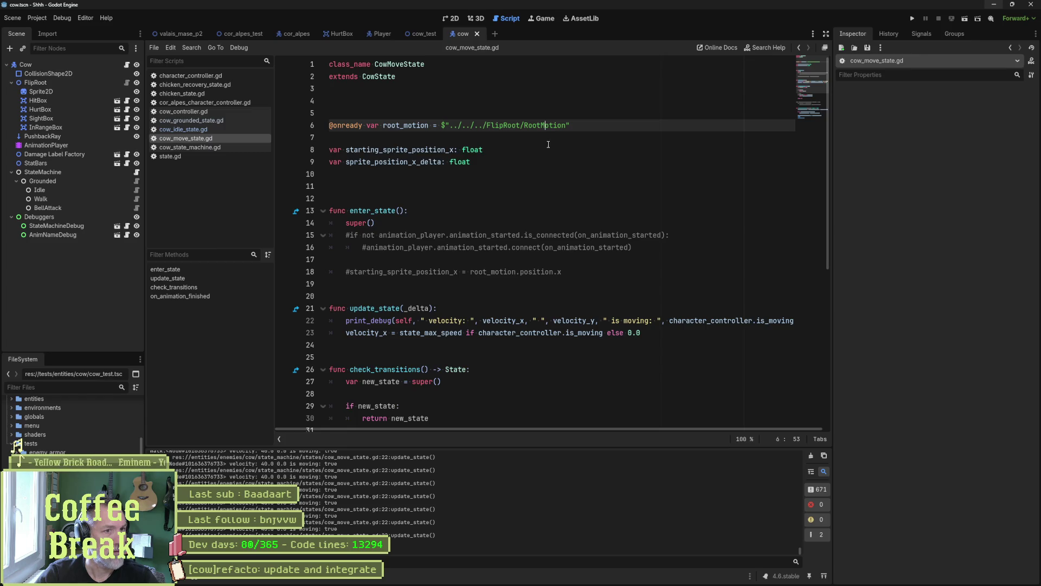
Delete the root_motion declaration and the erroring root_motion line 43.
double_click(406, 125)
scroll(479, 170, down, 3)
scroll(479, 170, up, 3)
key(ctrl+shift+k)
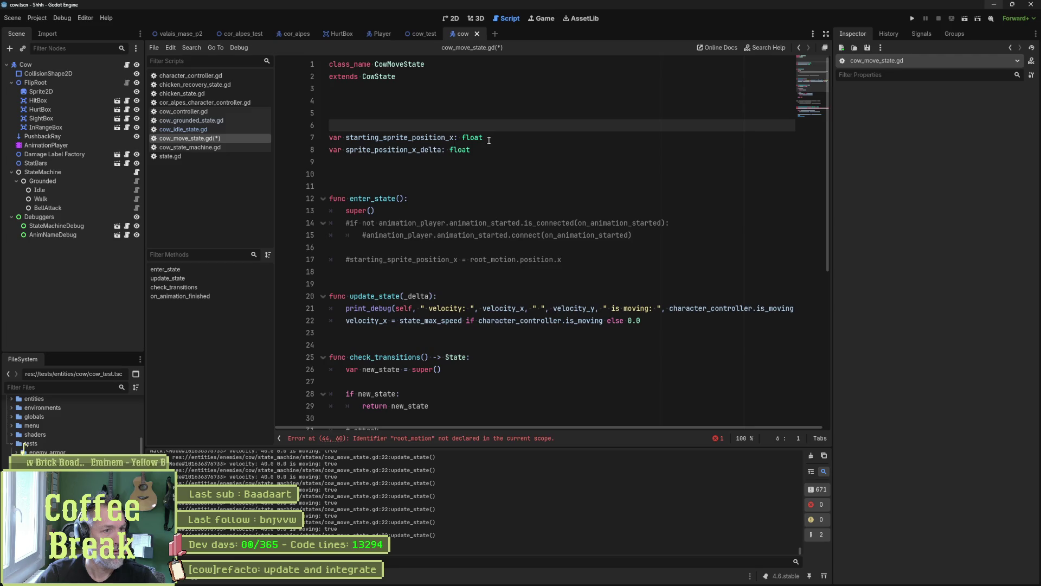
key(ctrl+shift+k)
double_click(425, 126)
scroll(425, 126, down, 1)
double_click(404, 101)
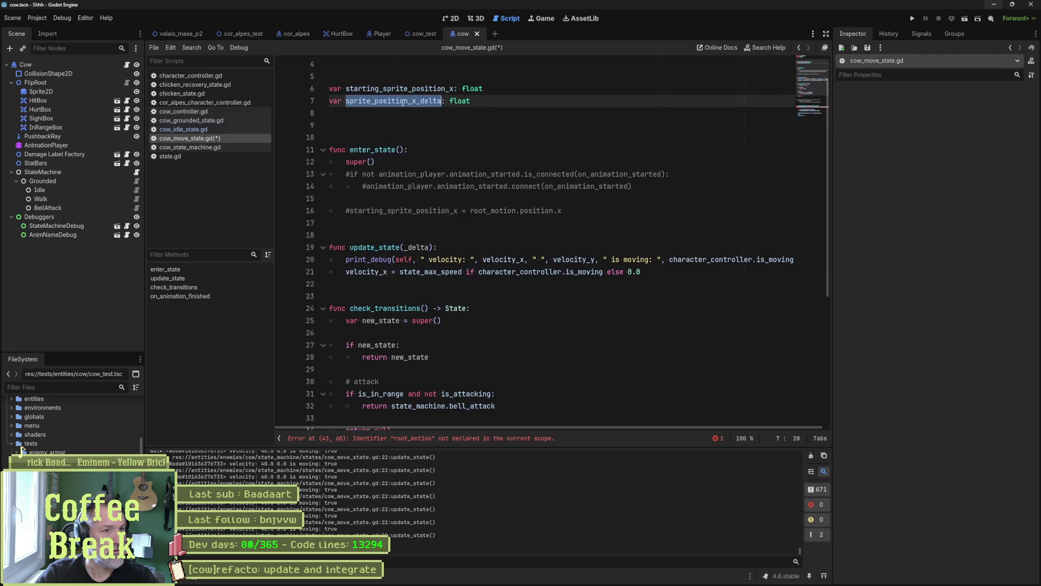
scroll(454, 125, down, 6)
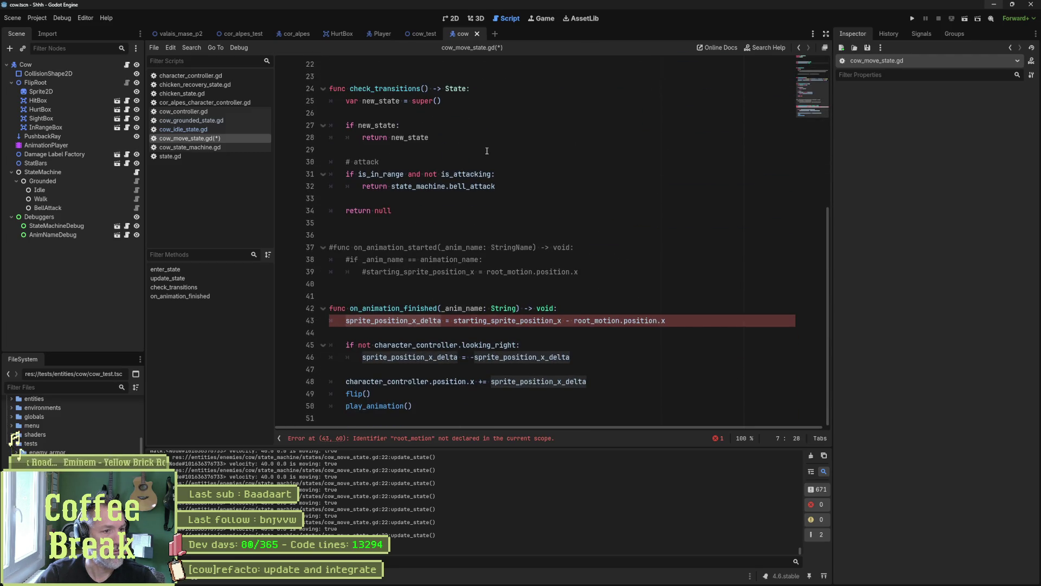
triple_click(488, 320)
key(BackSpace)
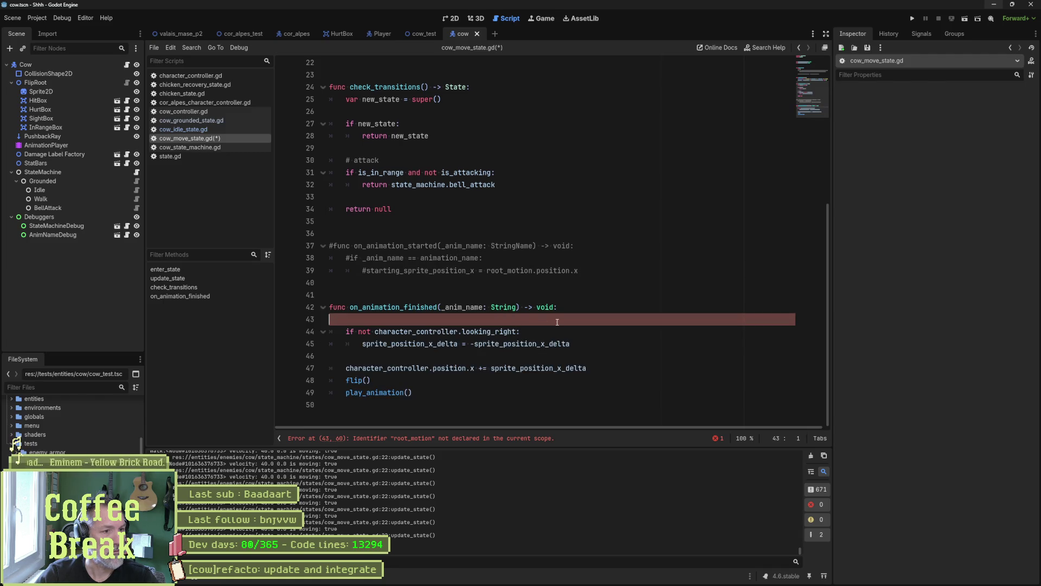
key(Delete)
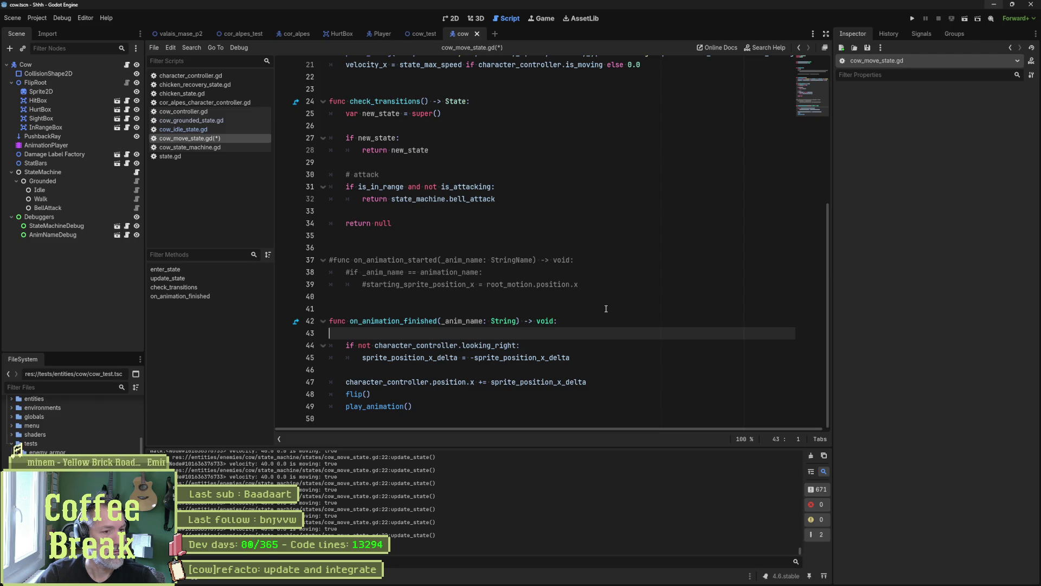
Remove the looking_right block and the commented-out on_animation_started function.
key(ctrl+shift+k)
key(ctrl+shift+k)
key(ctrl+shift+k)
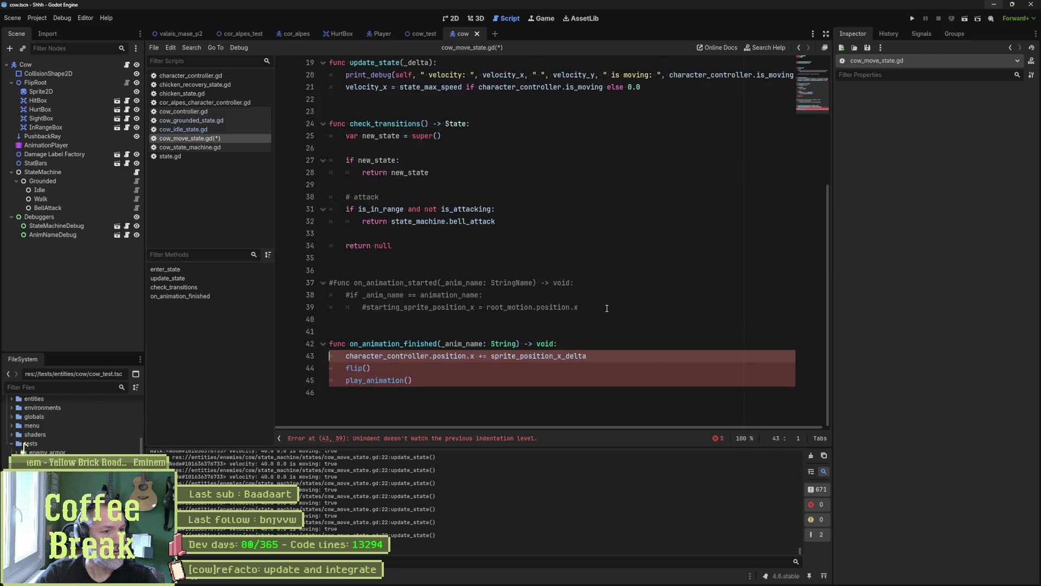
click(599, 340)
shift+click(591, 282)
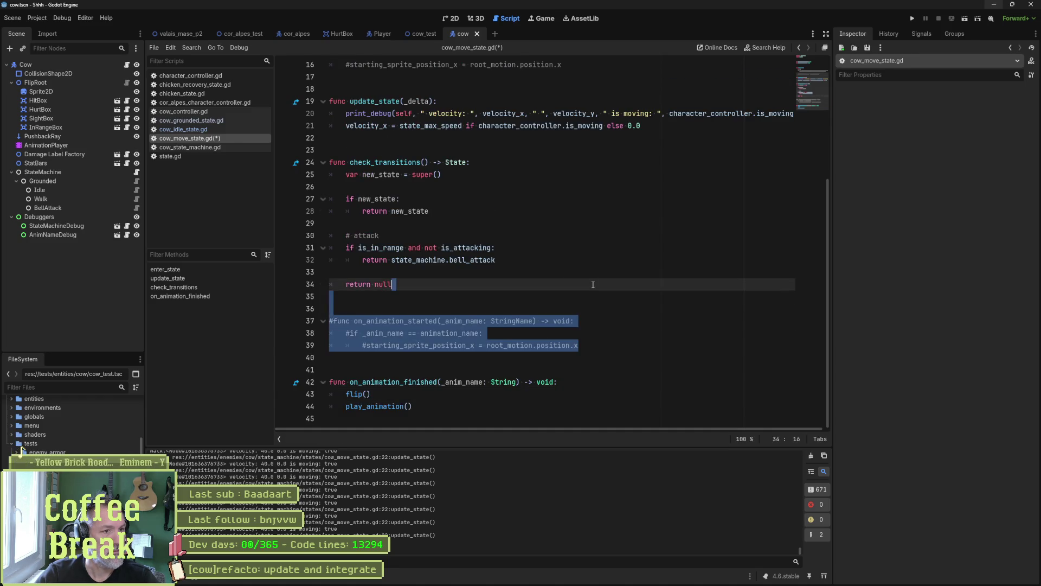
key(BackSpace)
Delete enter_state, both sprite position variables and the print_debug line, then save cow_move_state.gd.
scroll(486, 316, up, 3)
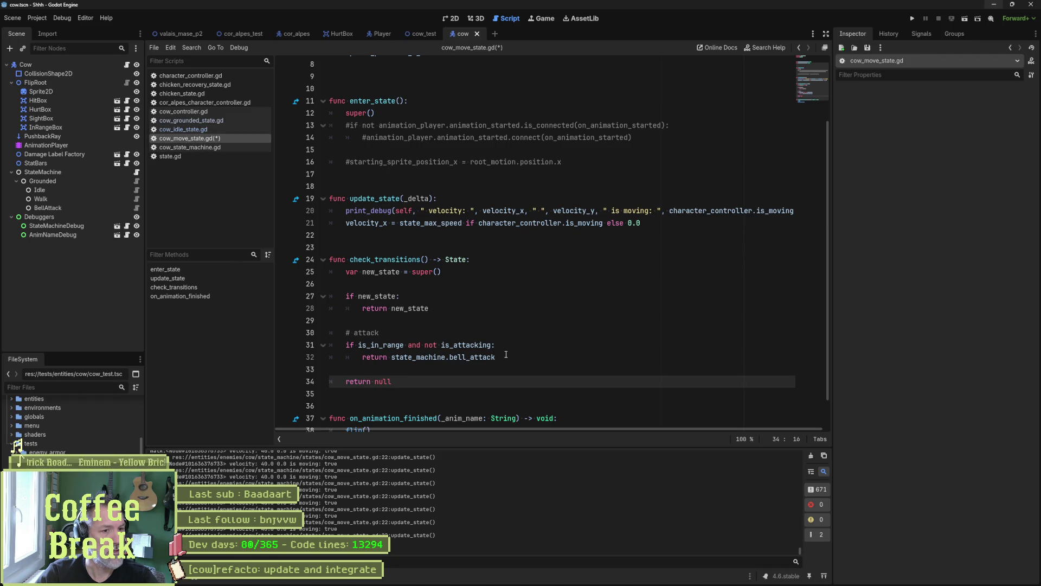
scroll(470, 294, up, 2)
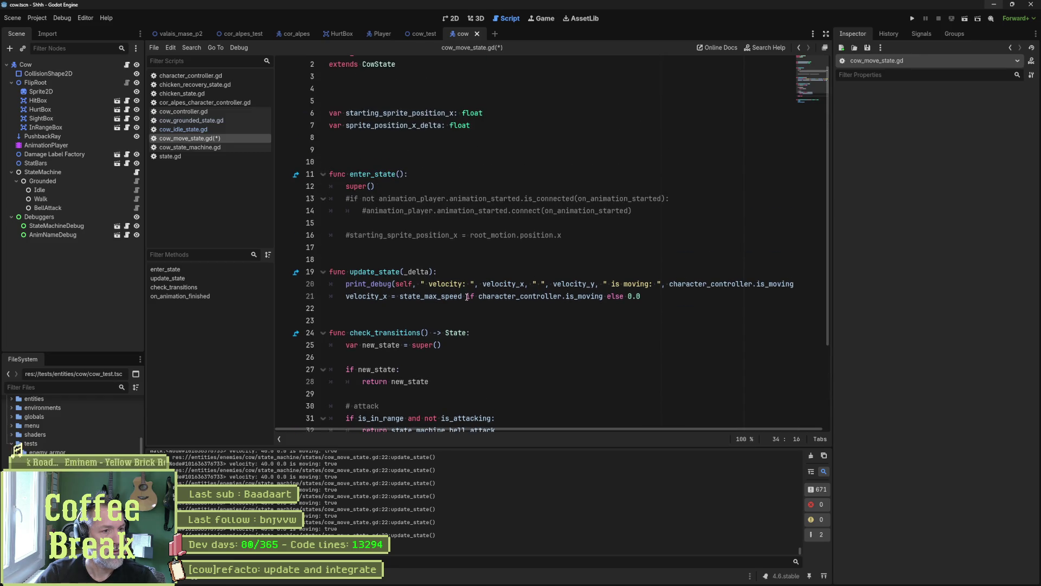
drag(567, 235, 576, 143)
key(Delete)
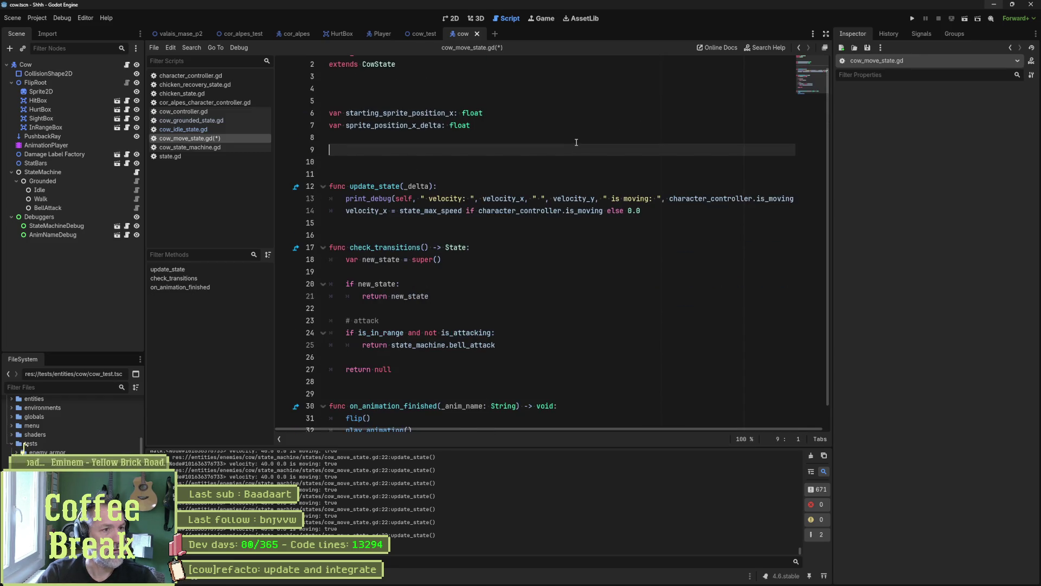
key(shift+Up)
key(shift+Up)
key(shift+Up)
key(Delete)
key(Delete)
key(Delete)
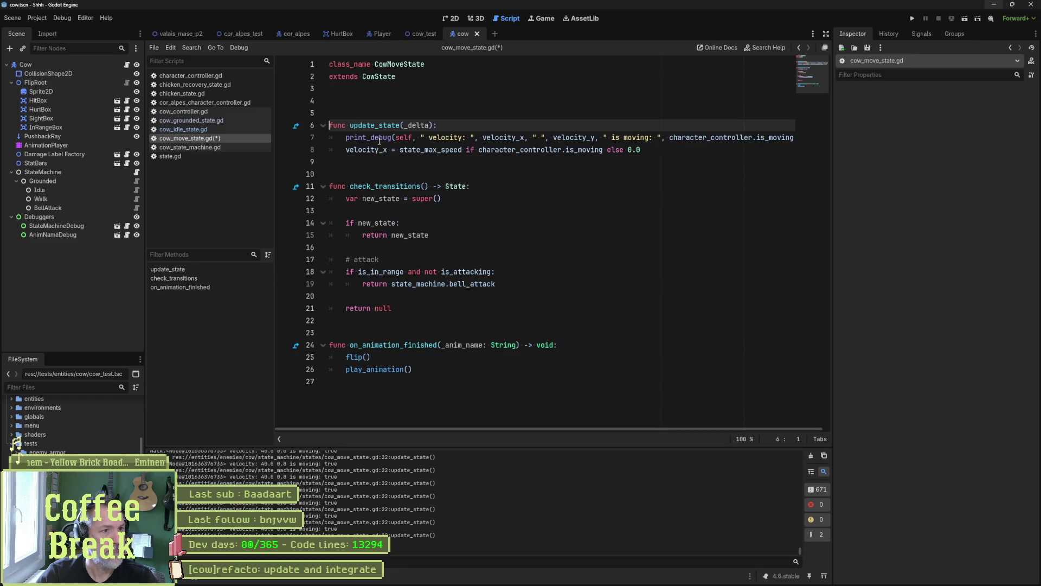
key(Down)
key(ctrl+shift+k)
key(ctrl+s)
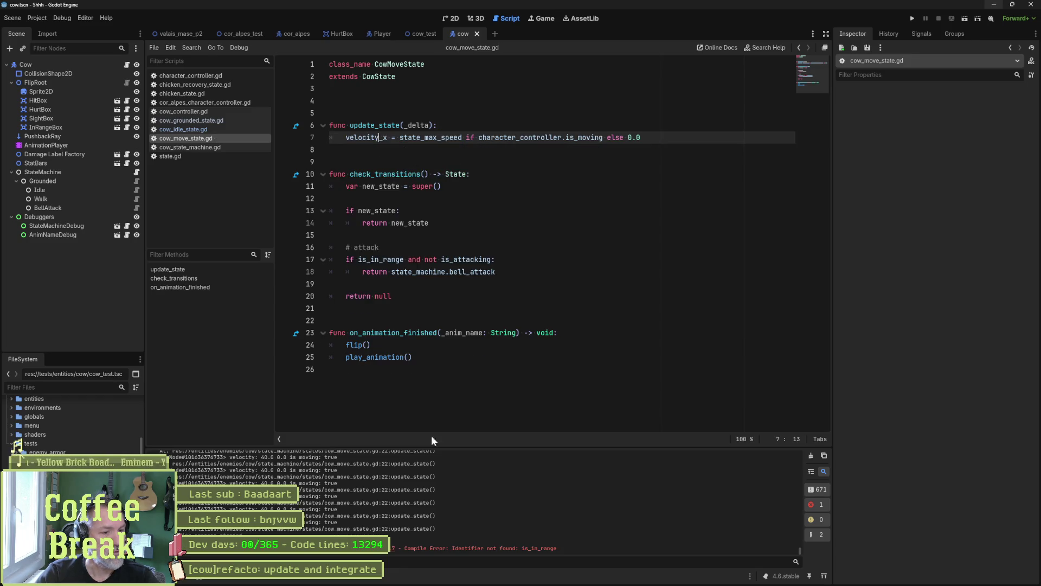
click(387, 549)
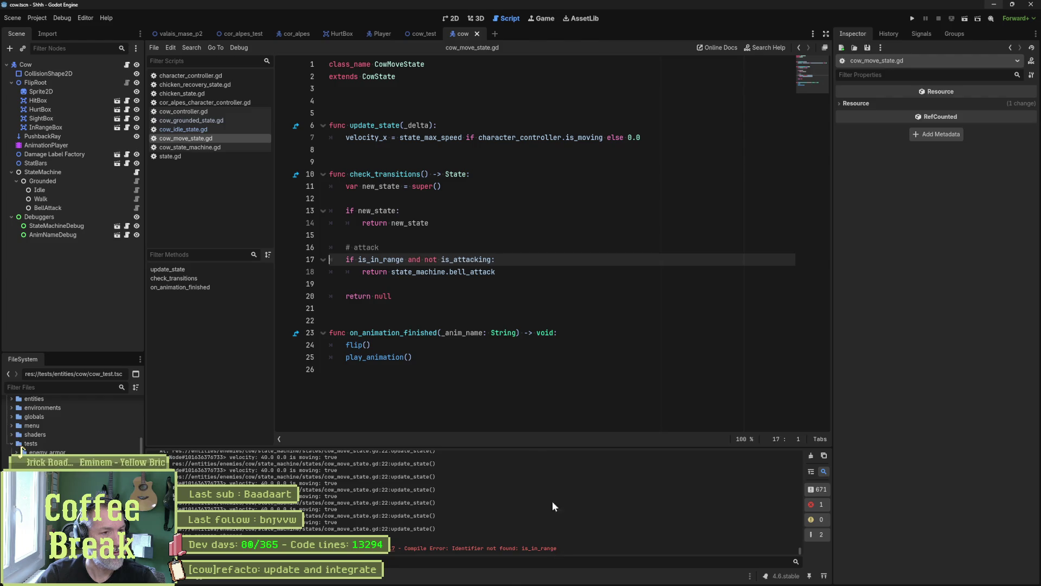
Look up is_in_range's definition in state.gd, then run the cow_test scene.
double_click(381, 259)
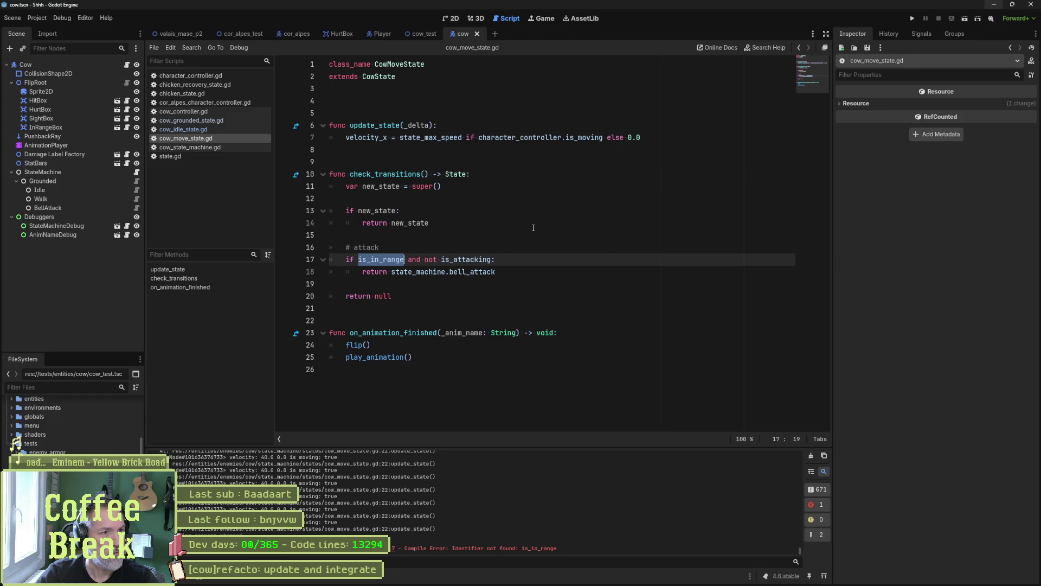
ctrl+click(381, 259)
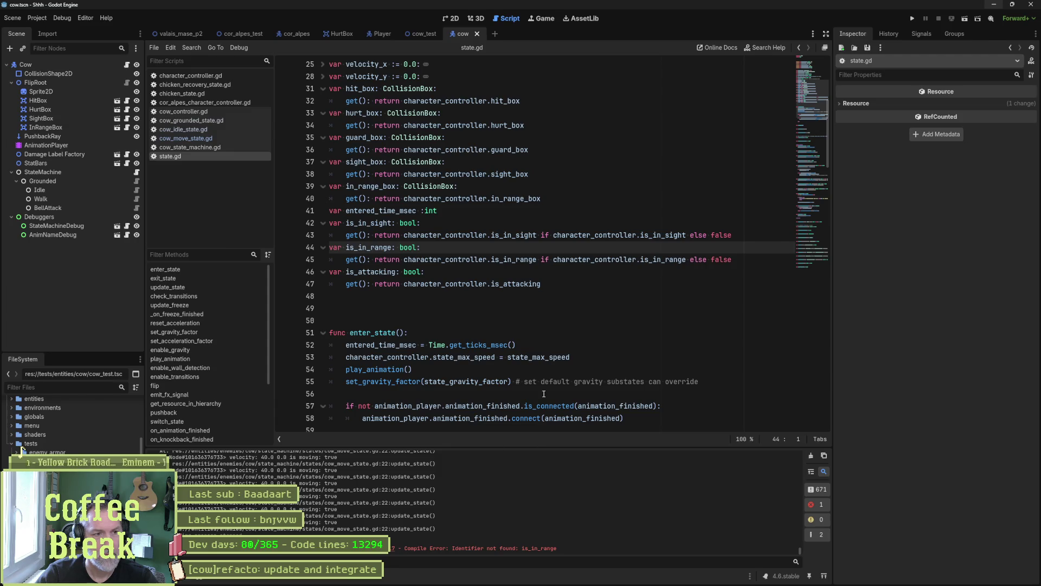
click(198, 139)
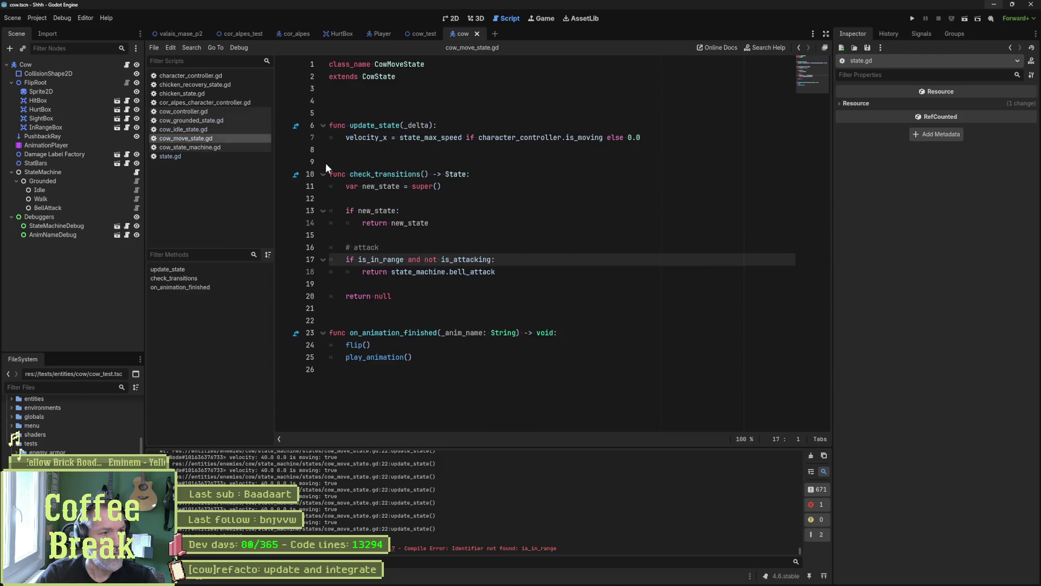
click(414, 38)
key(F6)
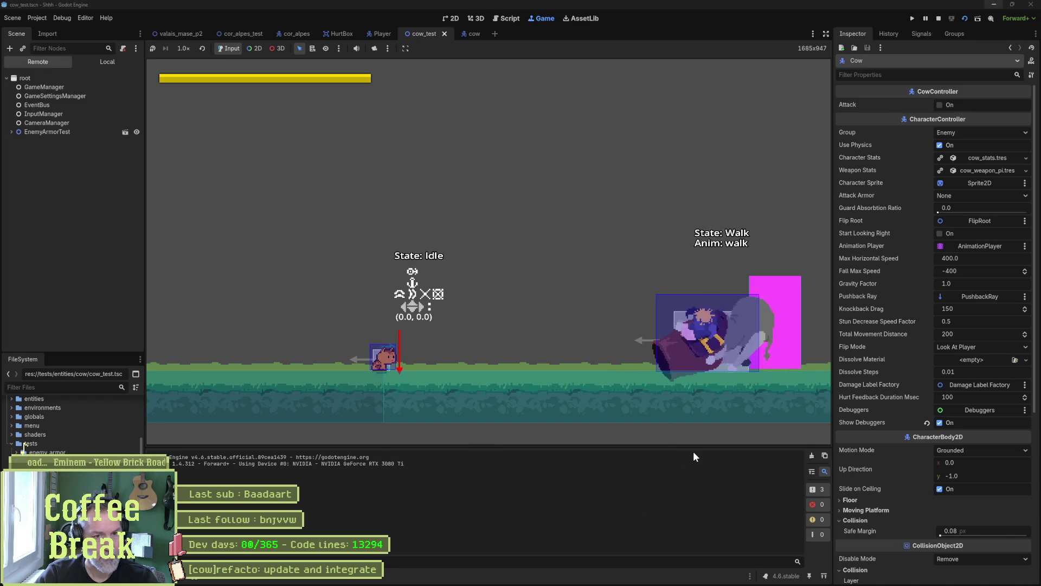
Stop the game, rerun cow_test to watch the cow walk, then stop it again.
key(F8)
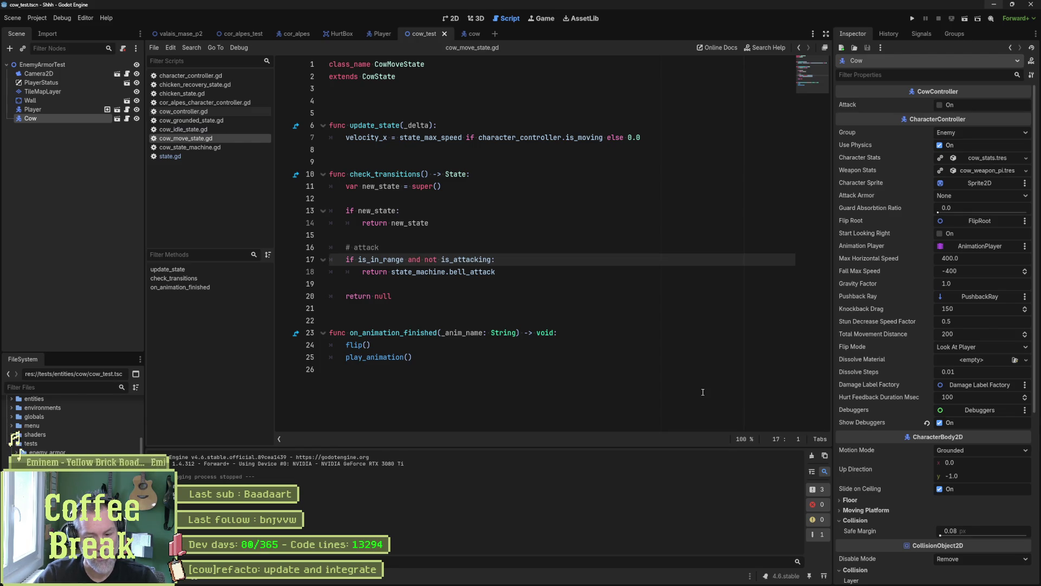
key(F6)
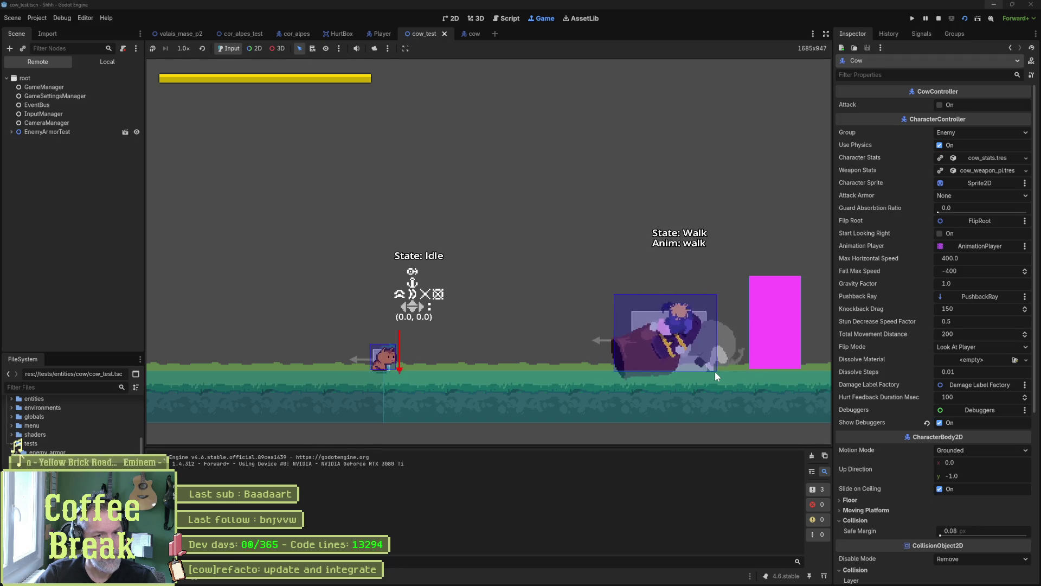
key(F8)
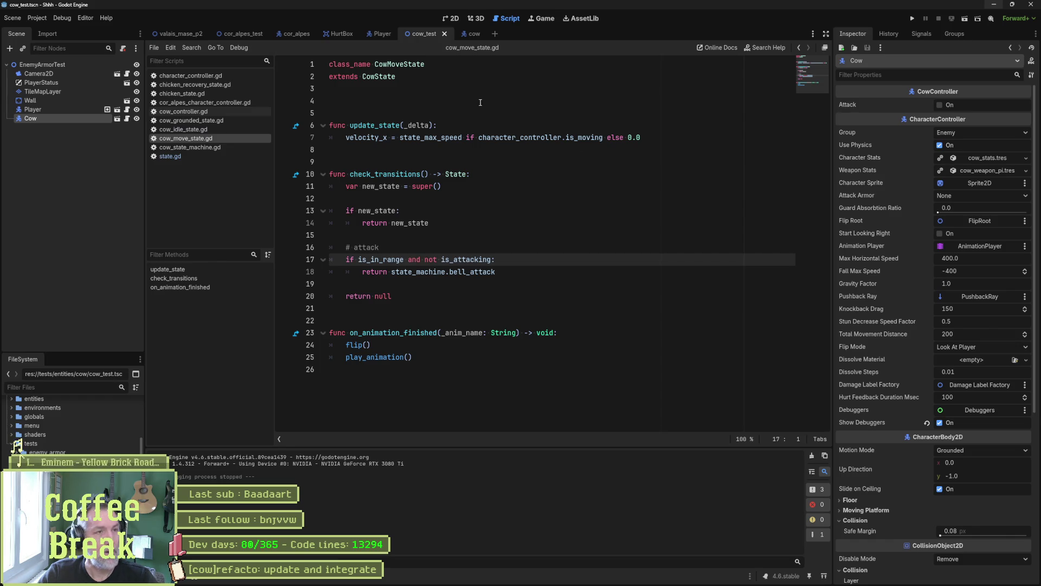
Open the cow scene in 2D, toggle SightBox's visibility off and on, and save the scene.
click(455, 20)
click(470, 35)
scroll(408, 163, down, 4)
scroll(408, 163, down, 4)
drag(414, 166, 428, 197)
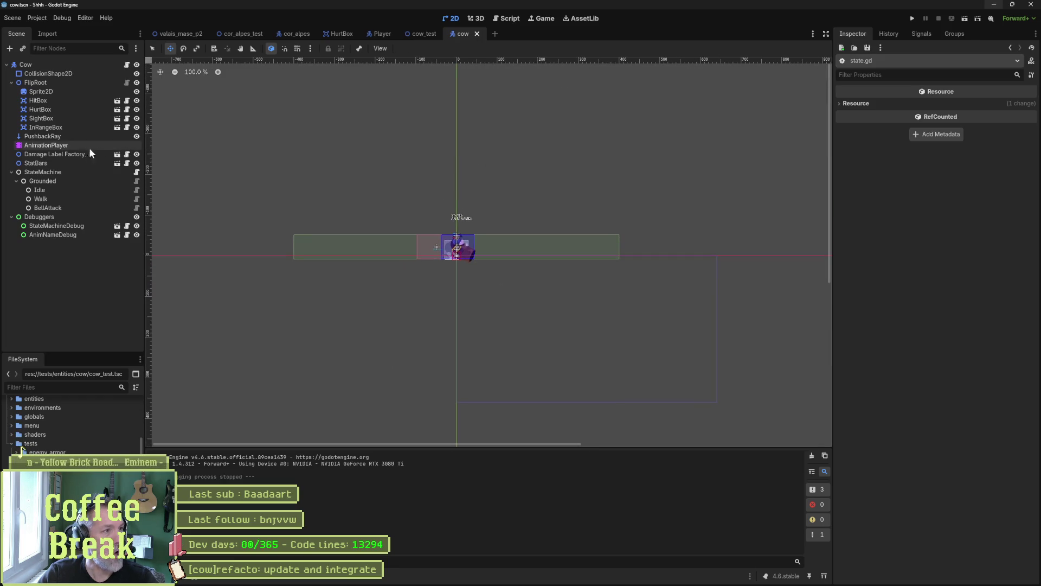
click(90, 118)
click(137, 118)
click(137, 118)
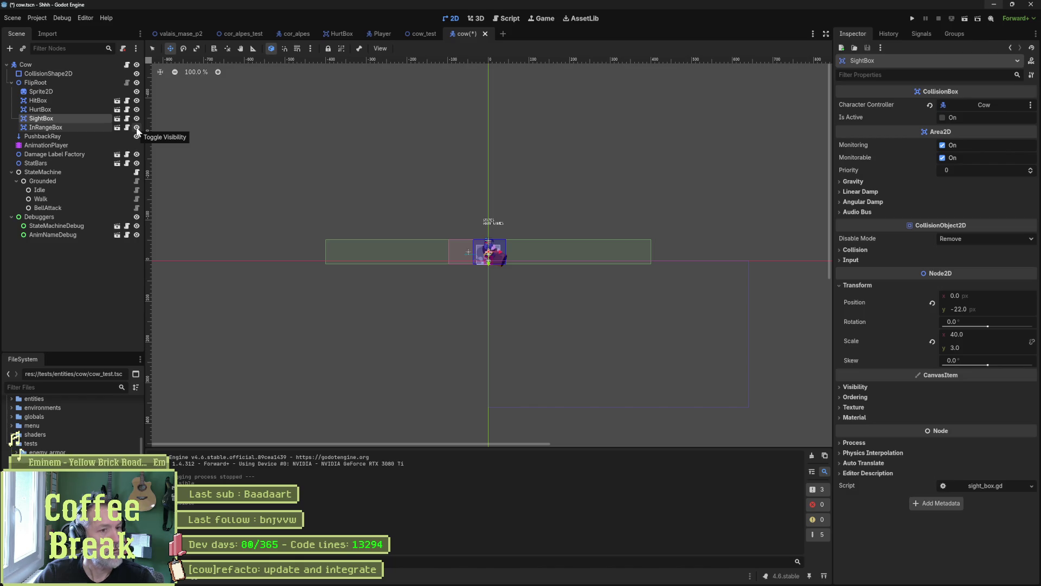
key(ctrl+s)
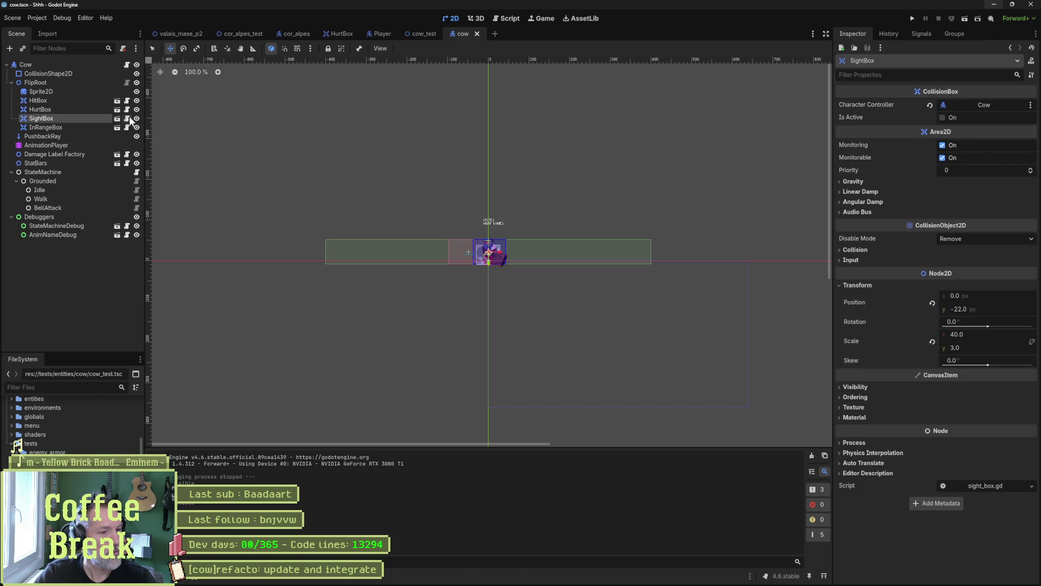
Glance at the project options list without choosing, then return to the cow_test scene.
click(48, 18)
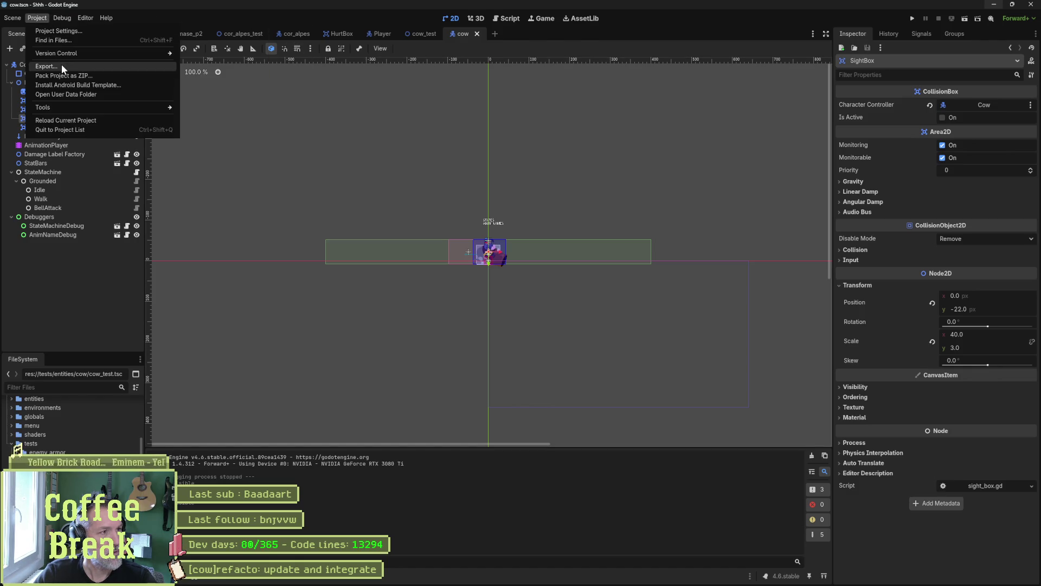
click(352, 121)
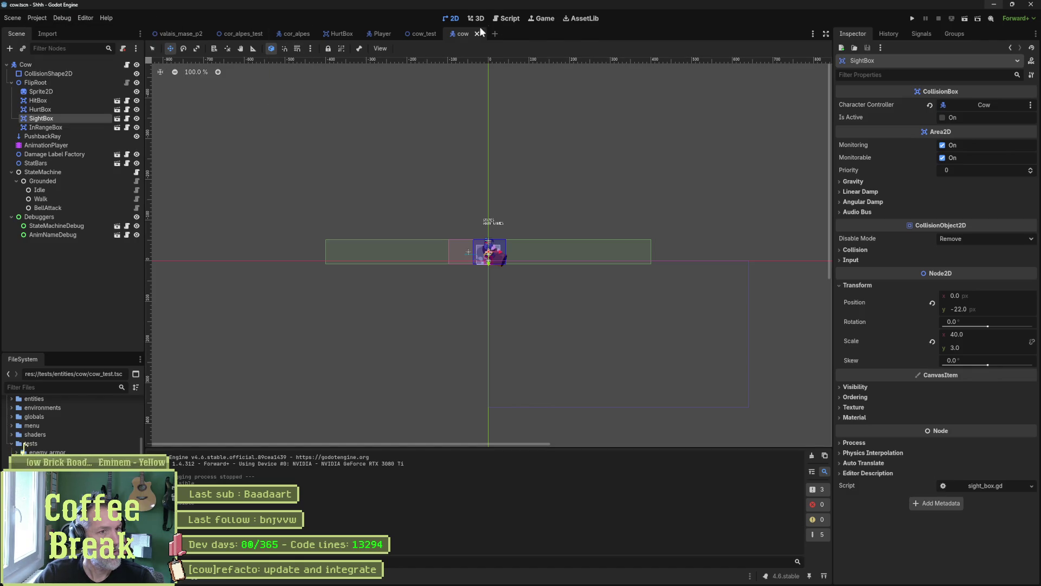
click(415, 32)
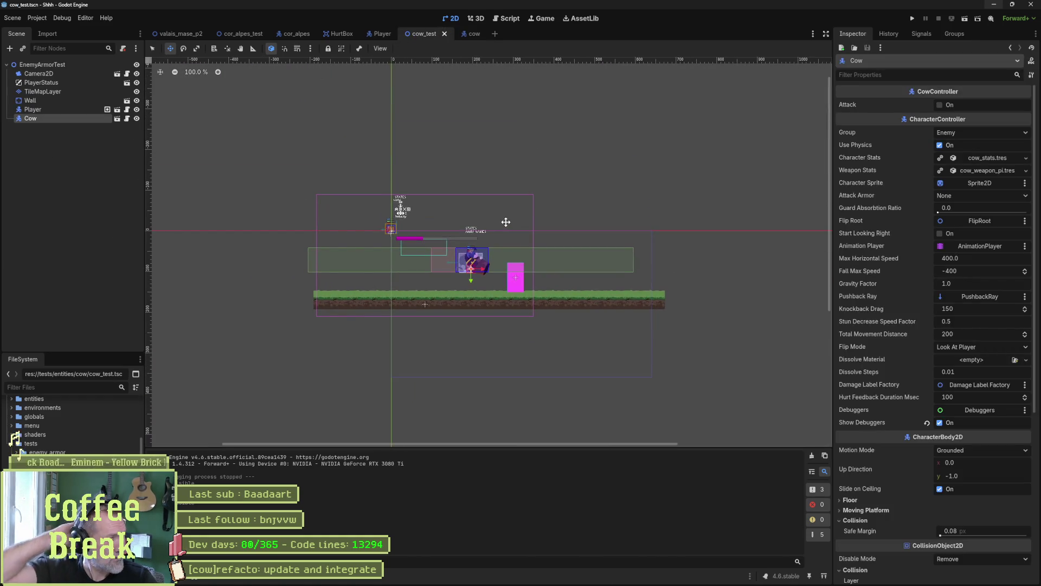
Drag the magenta Wall from x 305 to 523 in cow_test and briefly test-run the scene.
key(Up)
key(Up)
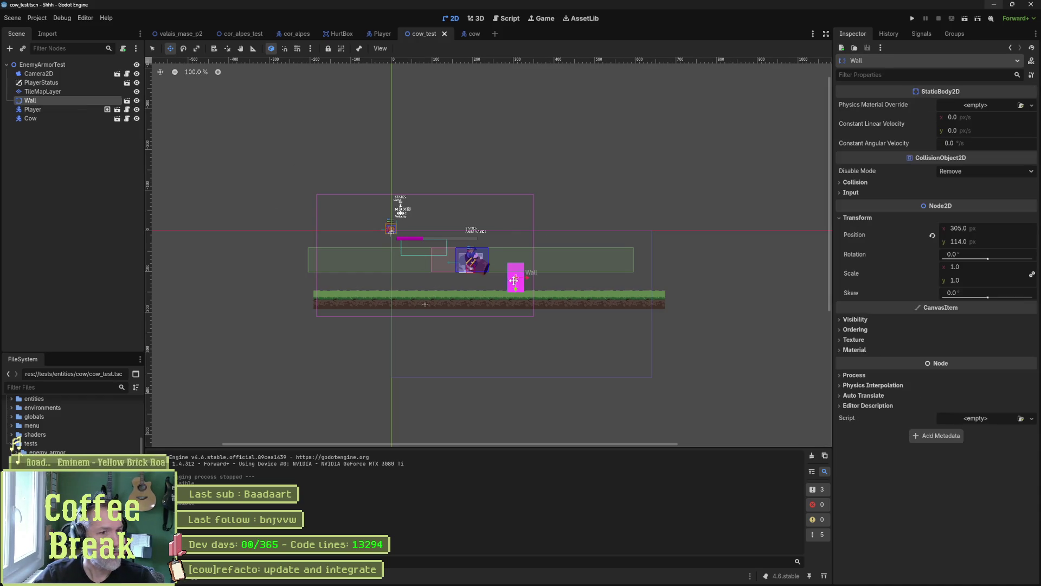
drag(526, 279, 616, 279)
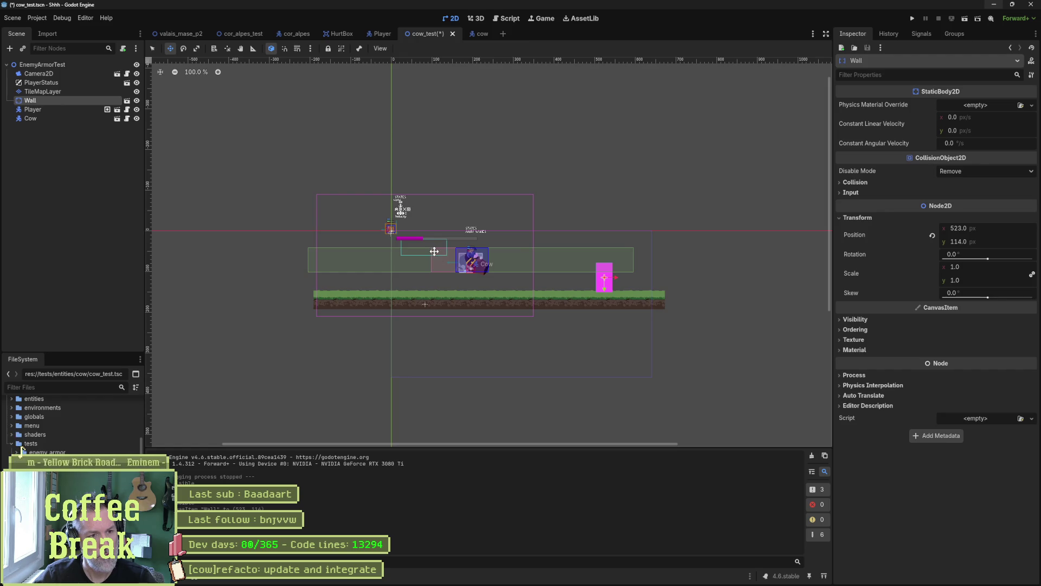
key(F6)
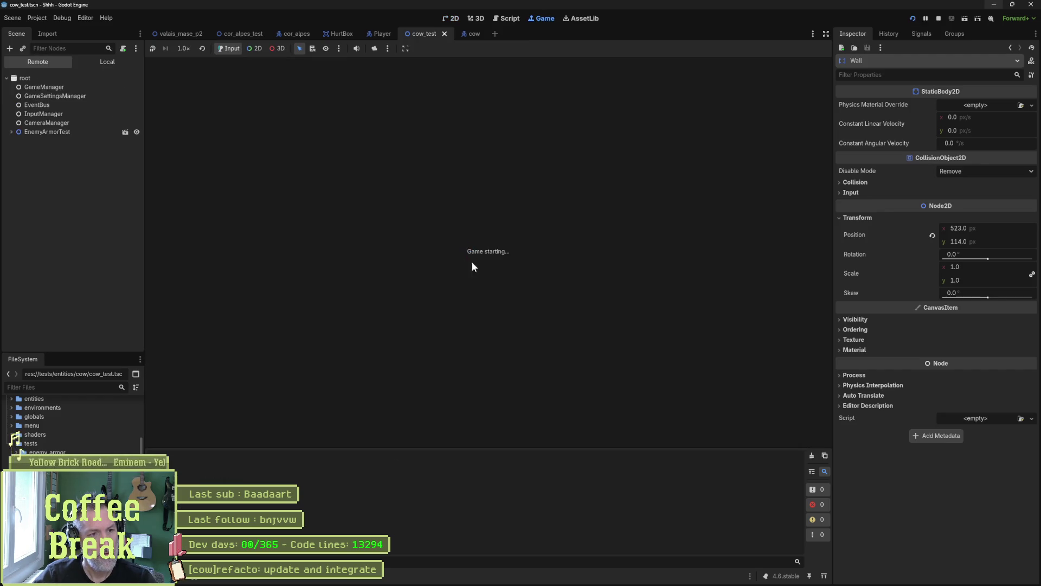
key(F8)
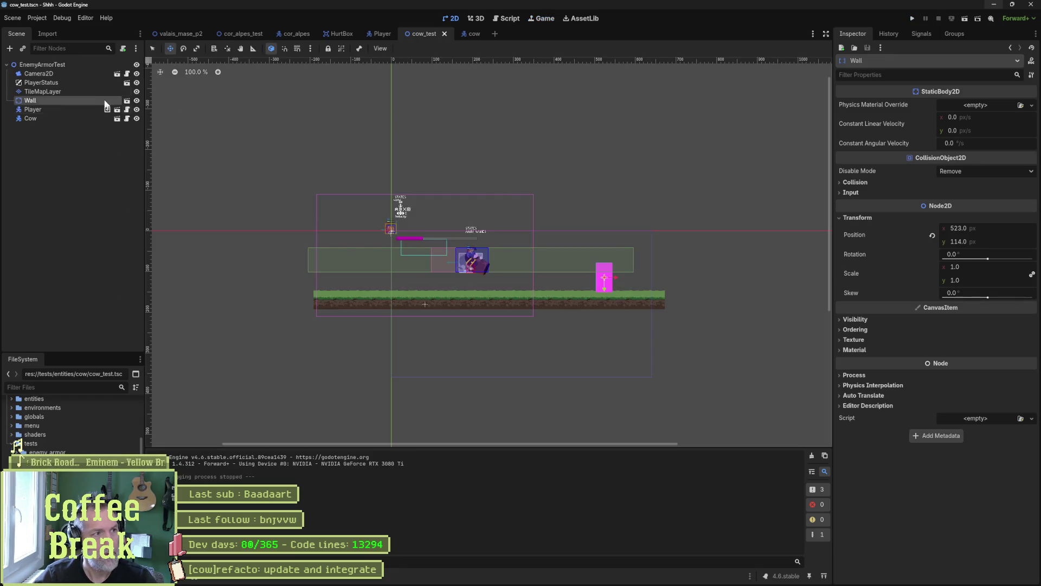
click(468, 34)
Check the Cow's Flip Mode options, keep Look At Player, and open character_controller.gd.
click(82, 65)
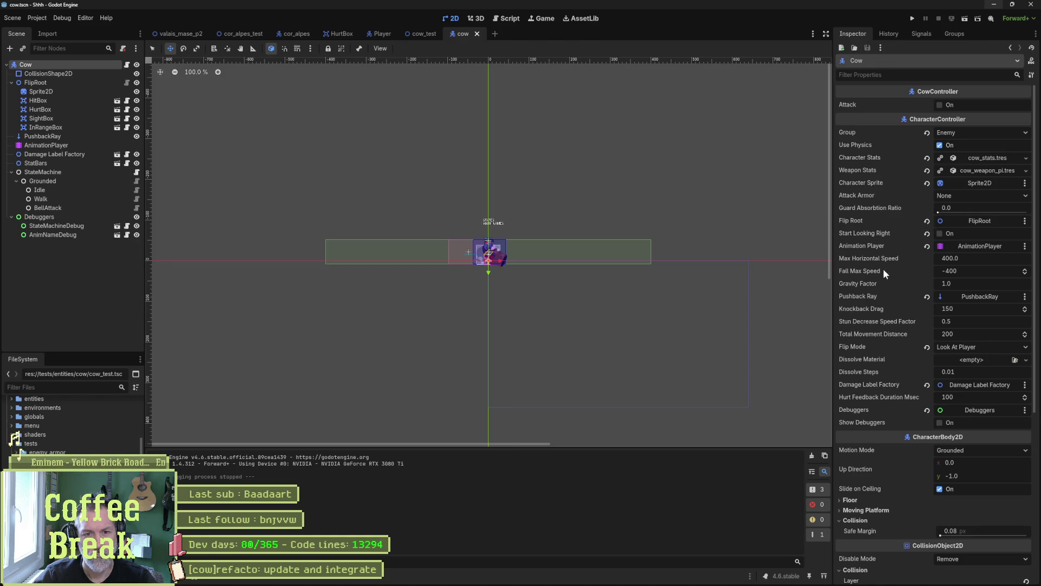
click(970, 349)
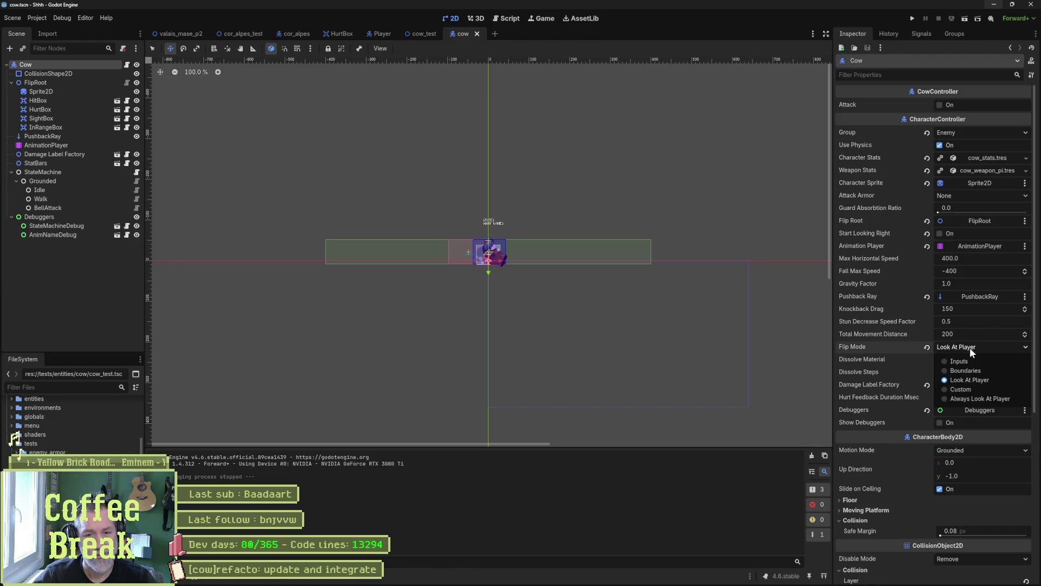
click(929, 353)
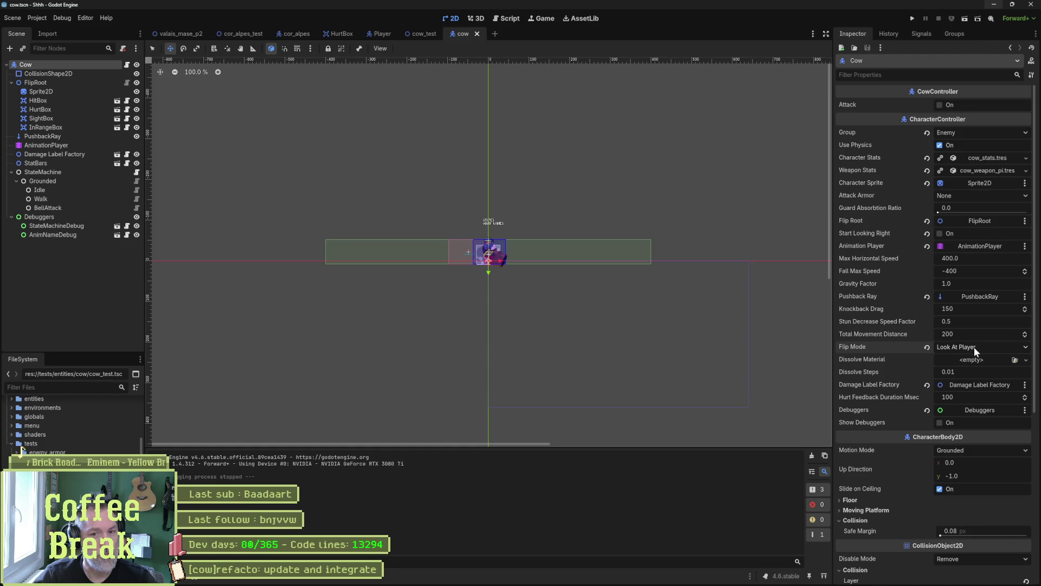
click(125, 64)
click(224, 75)
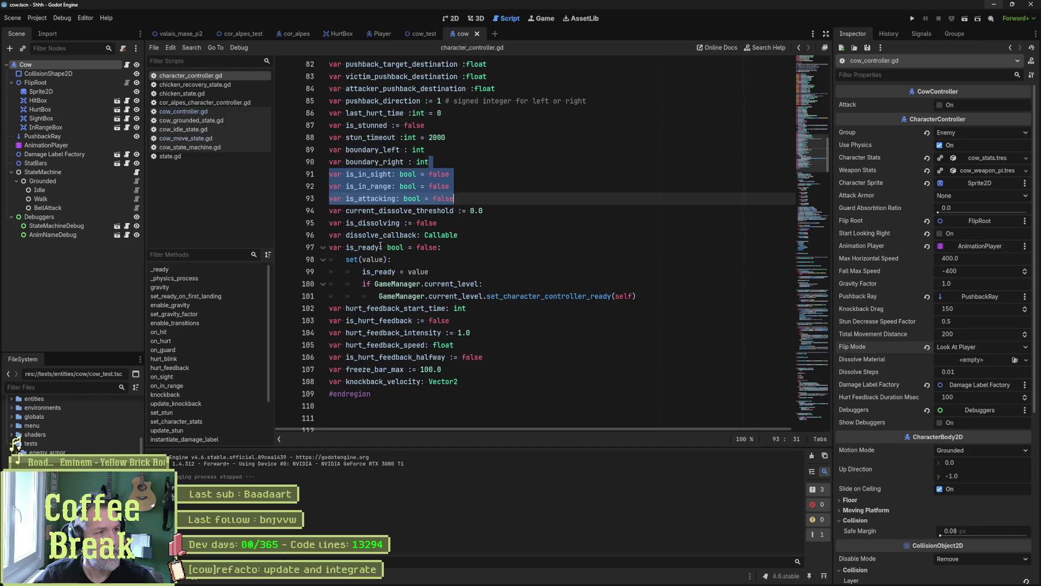
Jump to the flip function and read through its FlipMode cases, including INPUTS.
scroll(187, 408, down, 3)
click(168, 403)
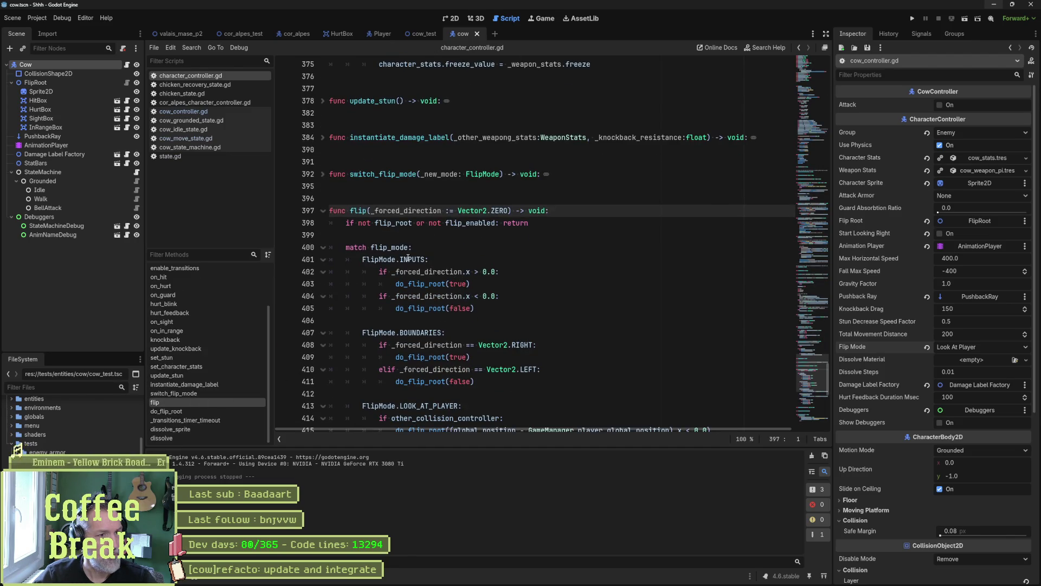
double_click(423, 259)
scroll(488, 271, down, 3)
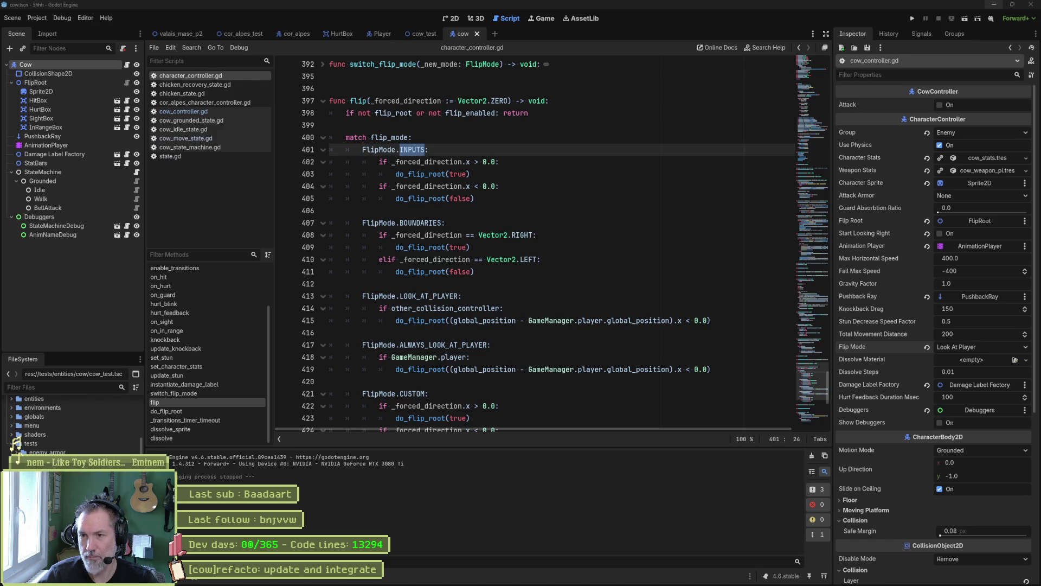
mouse_move(468, 582)
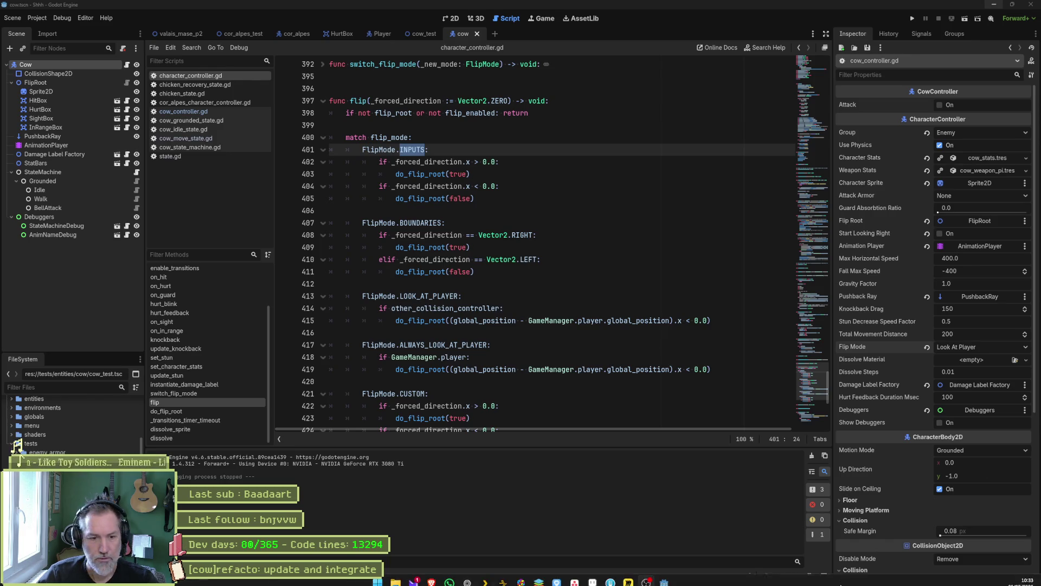
click(574, 576)
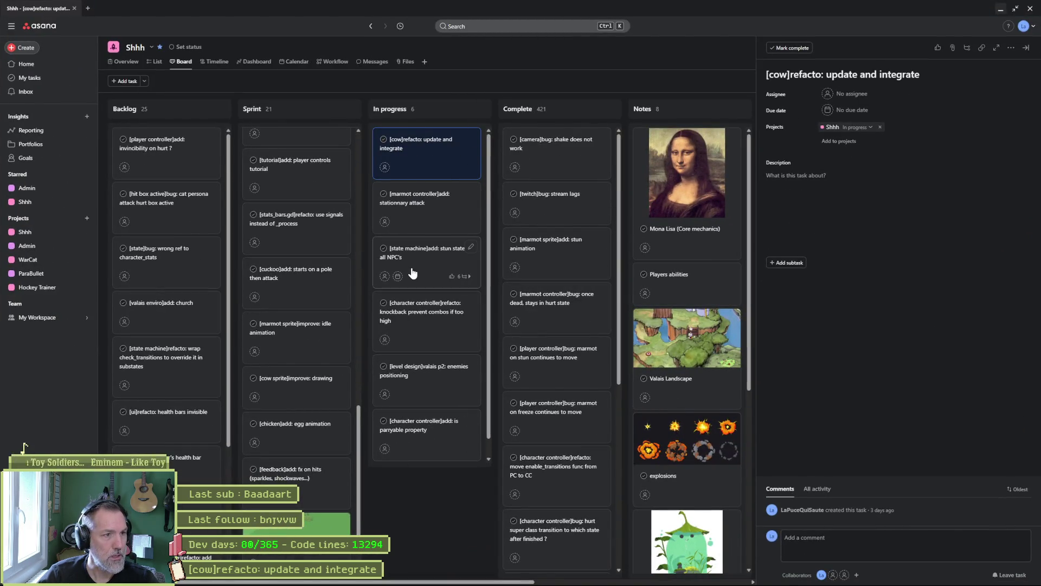
Add an In progress task titled '[twitch]refacto: last sub event based', then return to Godot.
scroll(416, 276, down, 1)
click(401, 445)
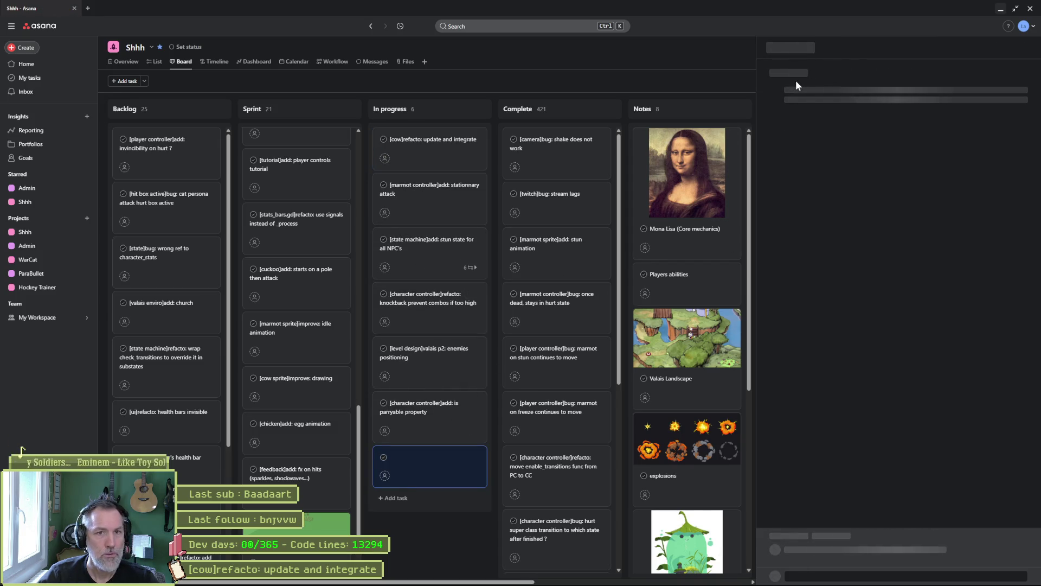
text([])
text(twitch)
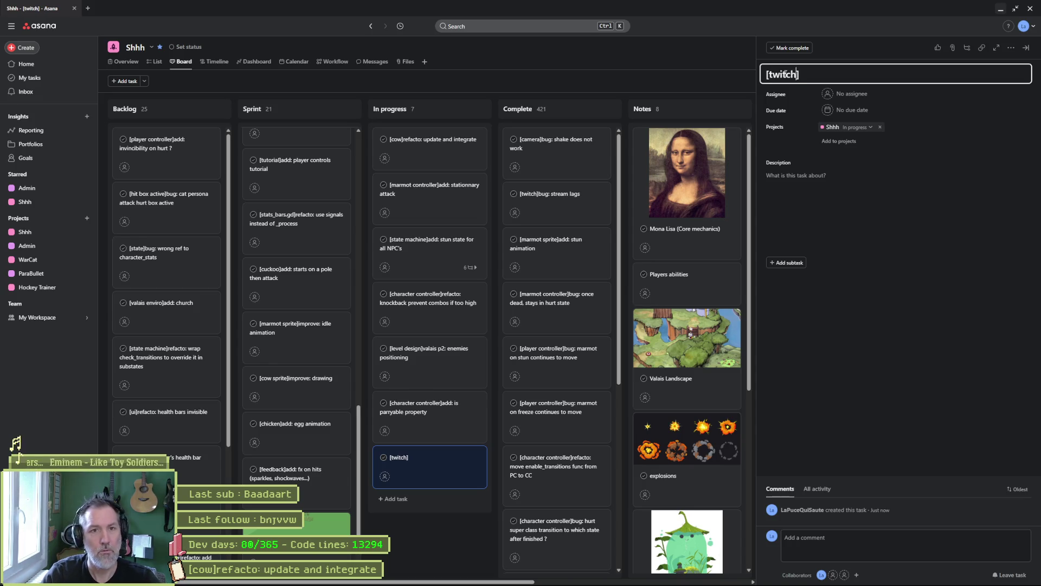
text(refacto: last stu)
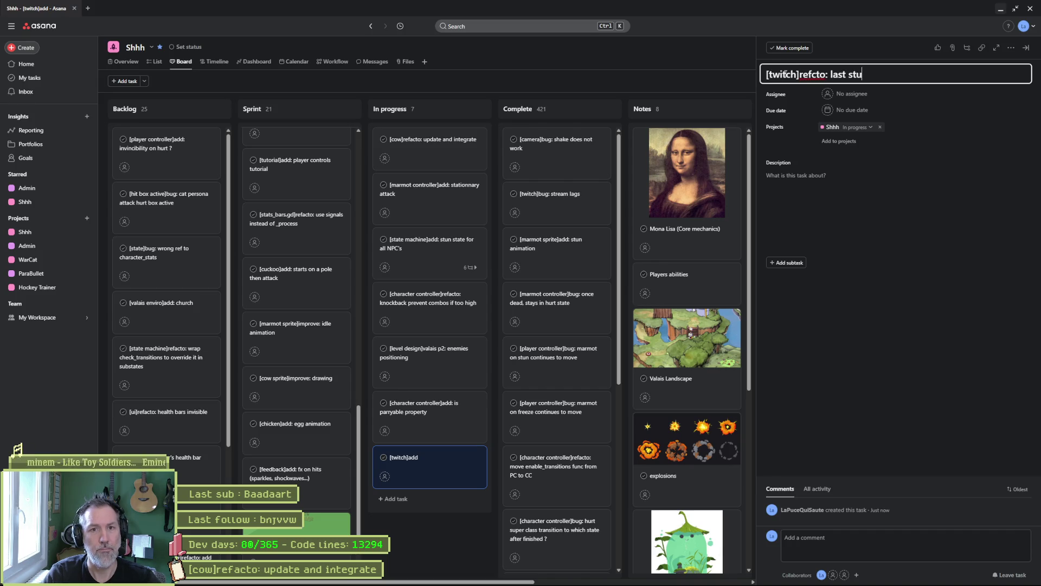
key(BackSpace)
key(BackSpace)
text(ub on event)
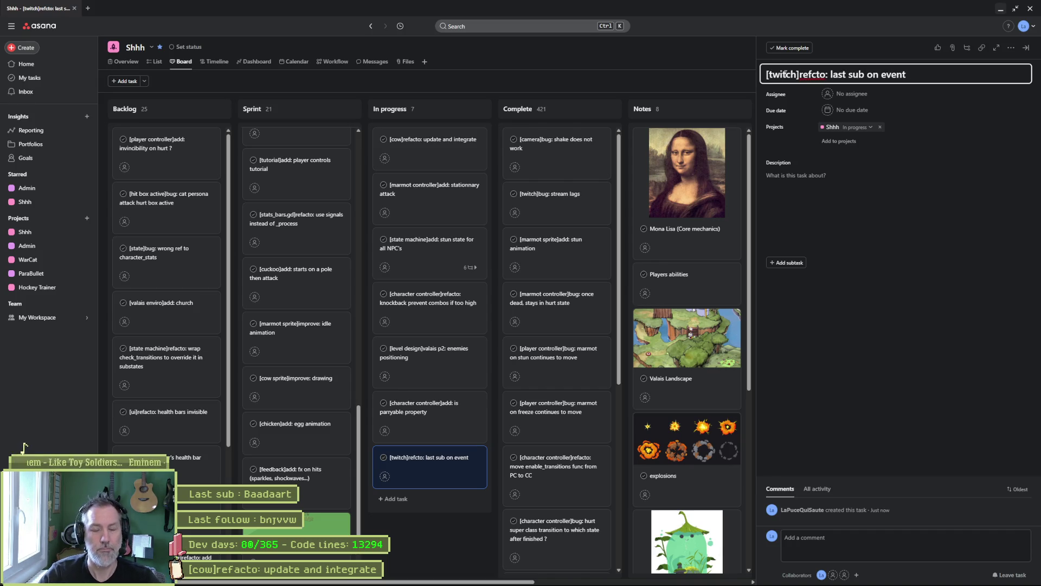
key(ctrl+shift+Left)
key(ctrl+shift+Left)
text(event based)
click(848, 348)
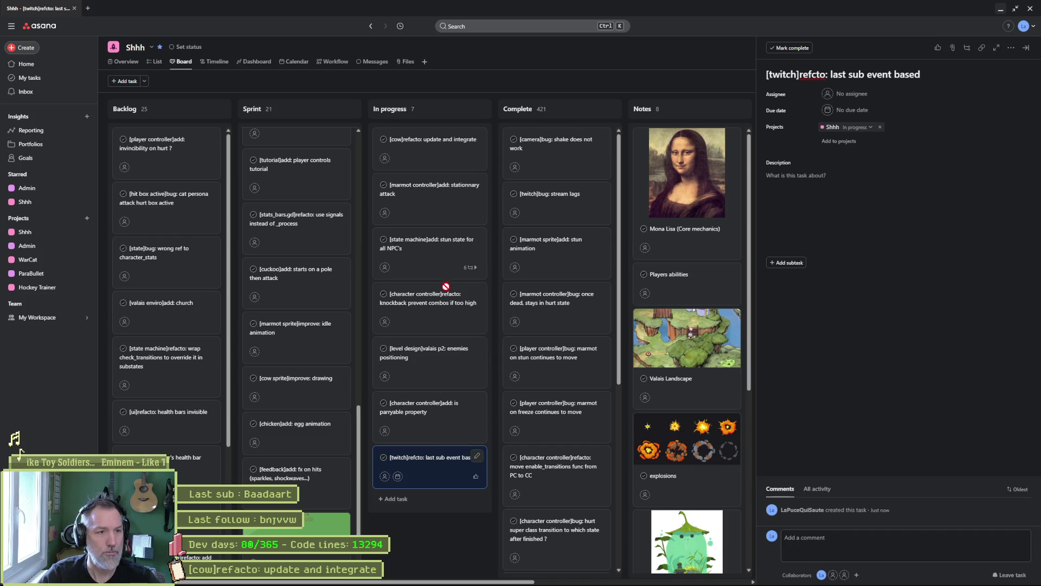
click(1003, 10)
click(1002, 9)
click(570, 242)
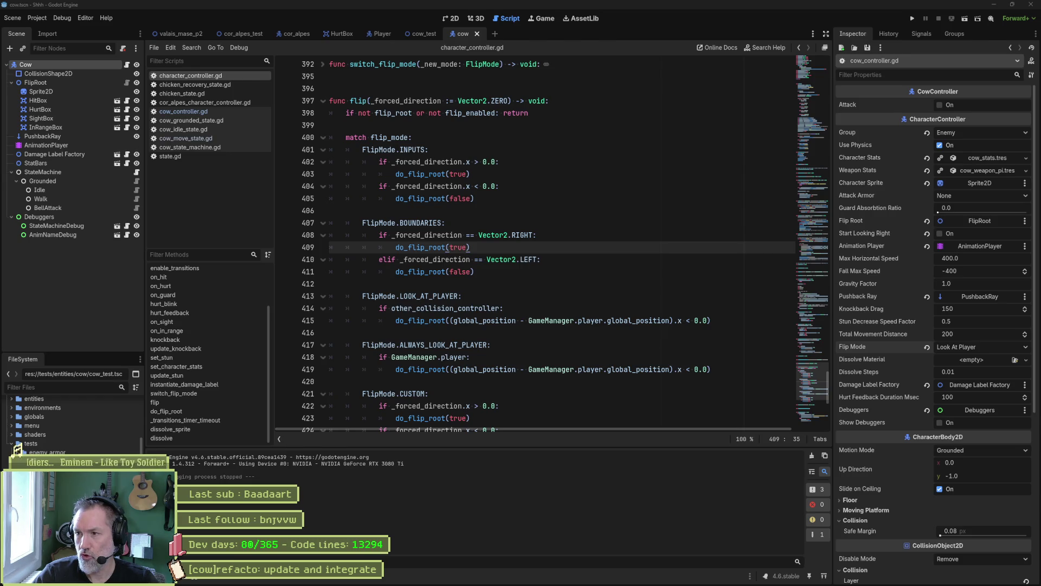
Open the docker share's node-app folder in Visual Studio Code using Explorer's Open with Code.
key(super+e)
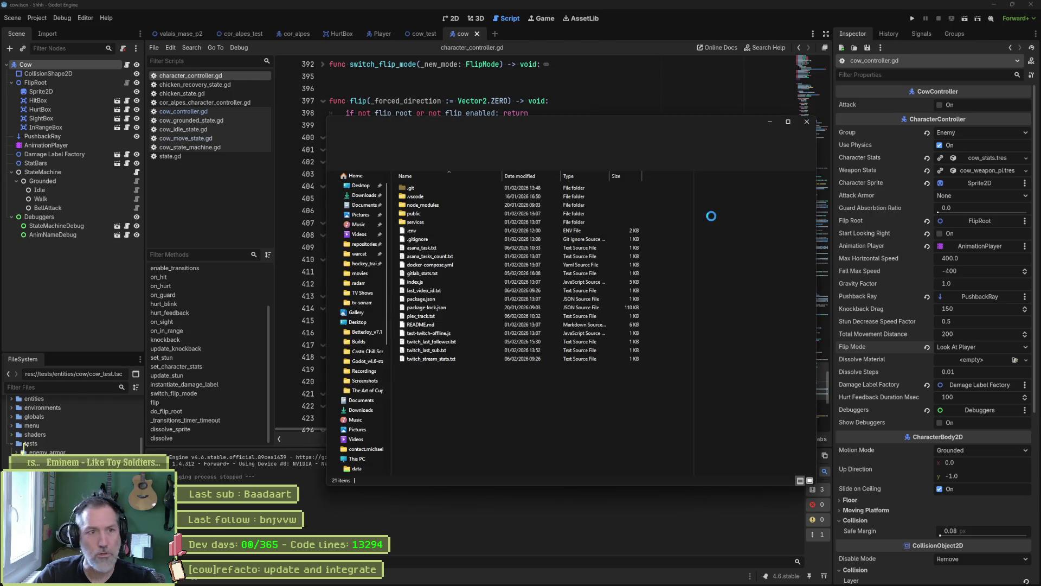
click(526, 142)
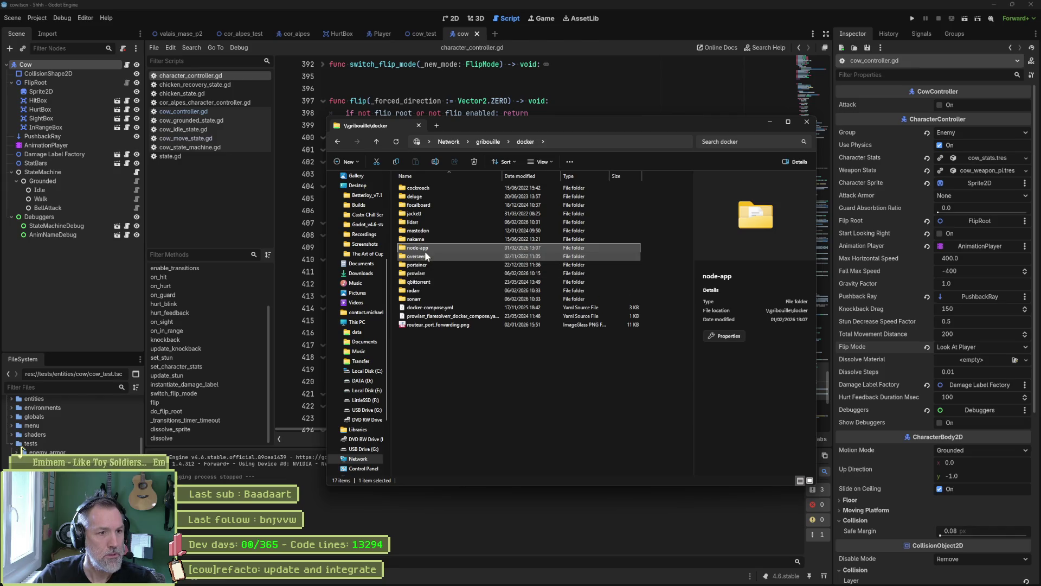
right_click(426, 248)
click(507, 456)
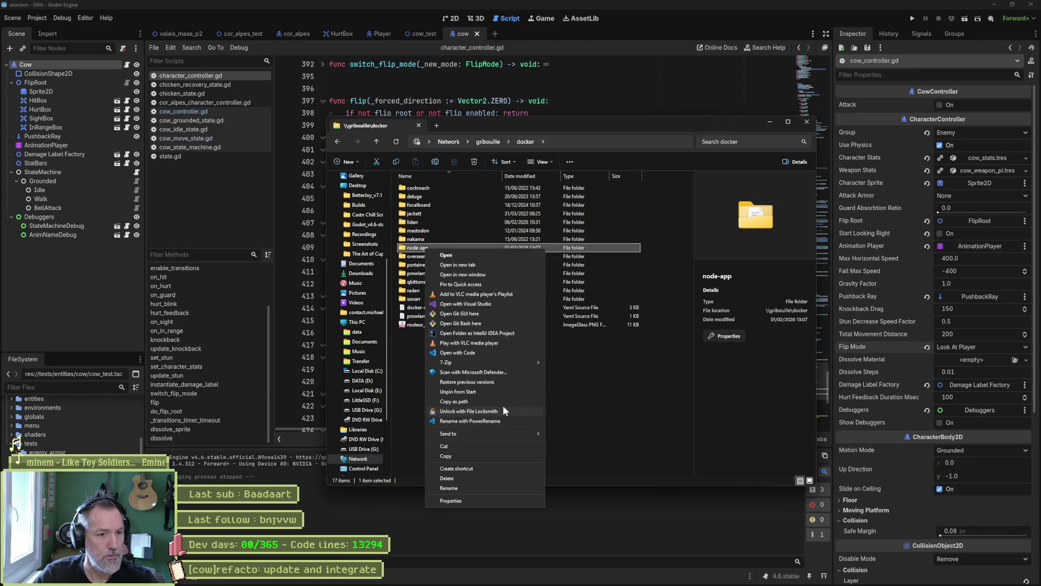
click(502, 411)
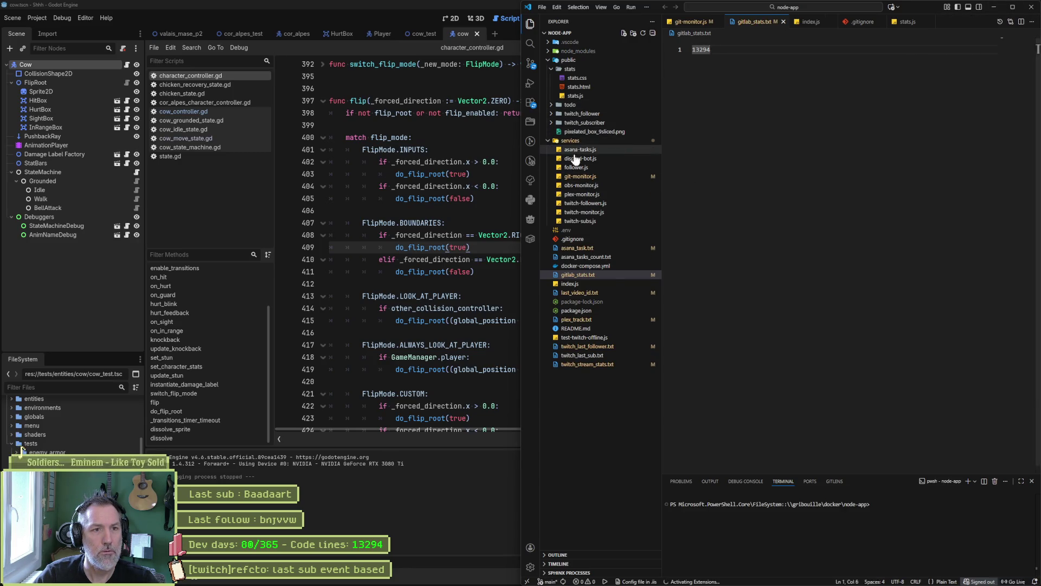
Open last_sub.js from the twitch_subscriber folder and inspect its twitch_last_sub fetch path.
click(562, 122)
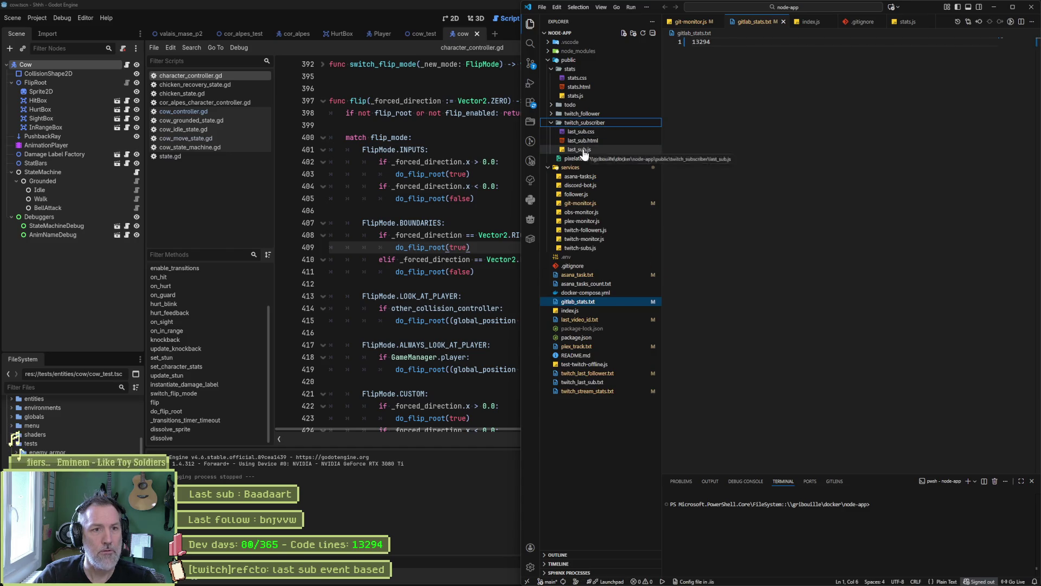
click(581, 150)
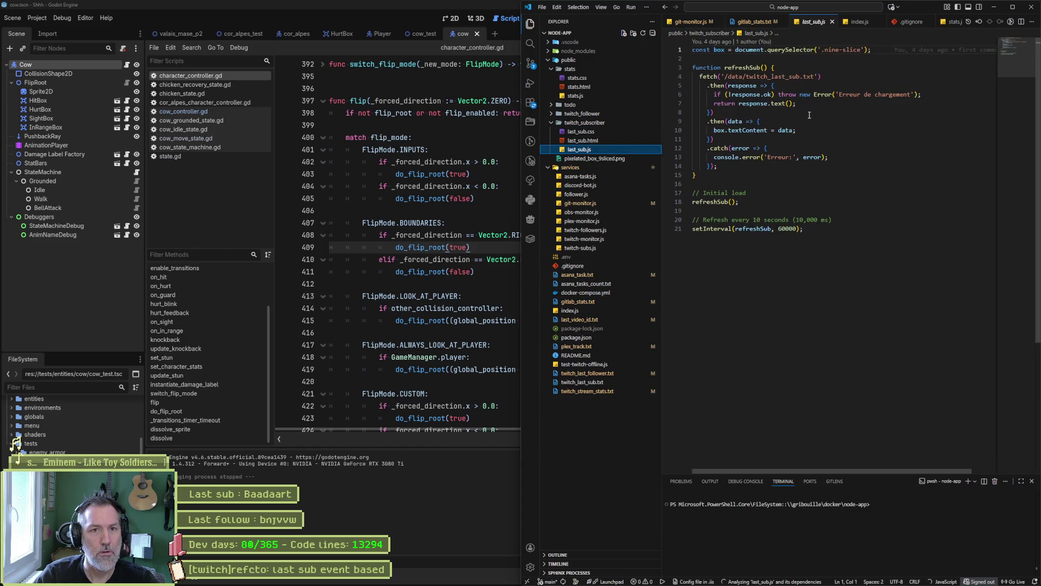
double_click(749, 77)
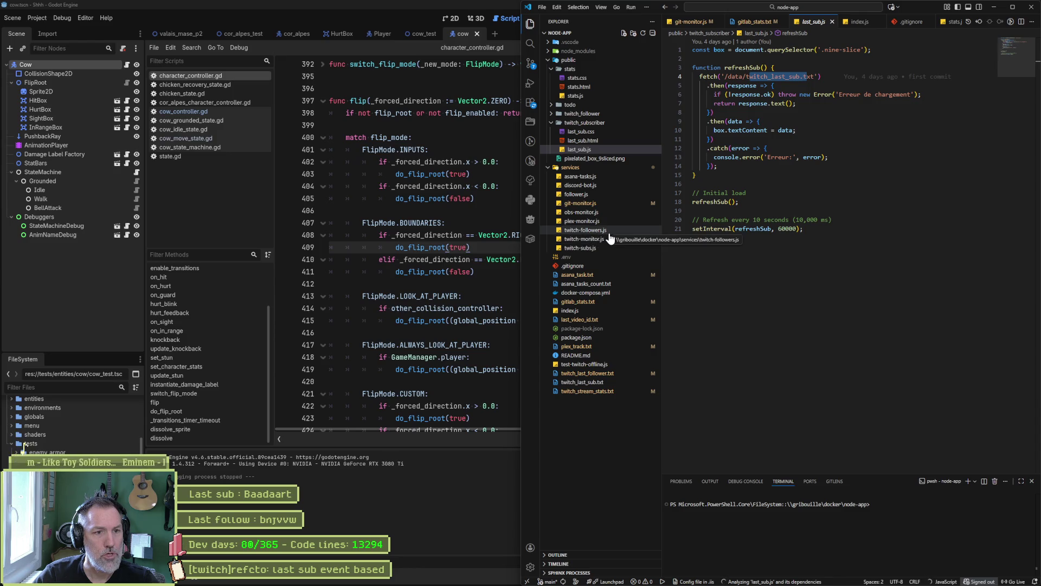
Open the twitch-subs.js service and select all of its code.
click(602, 249)
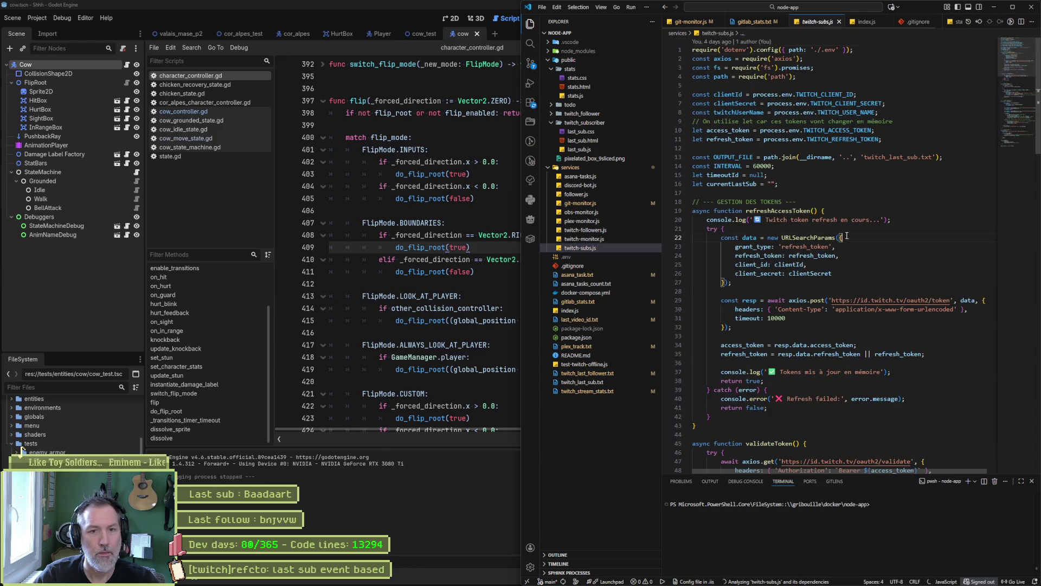
key(ctrl+a)
key(ctrl+c)
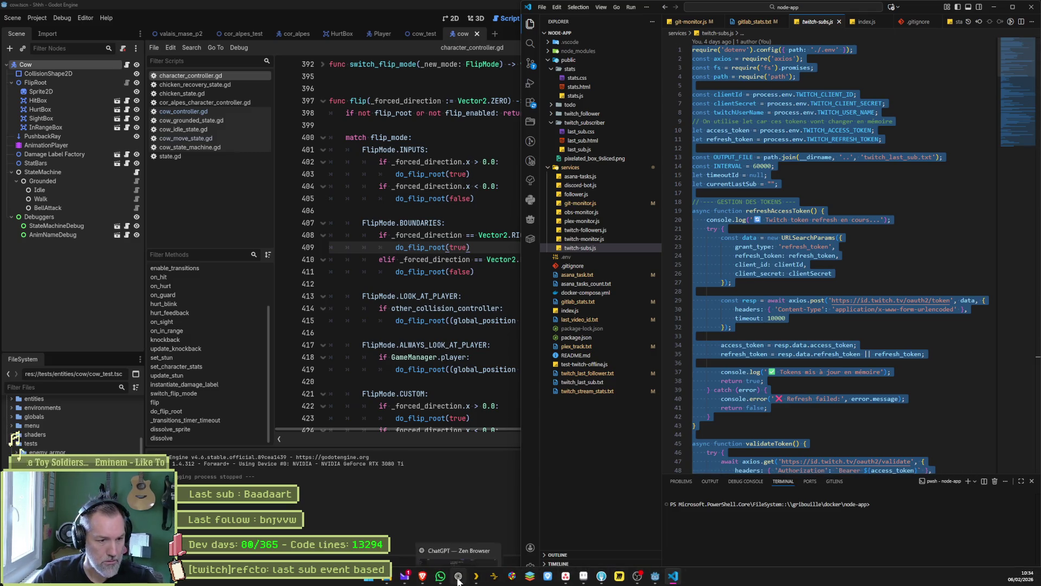
click(459, 576)
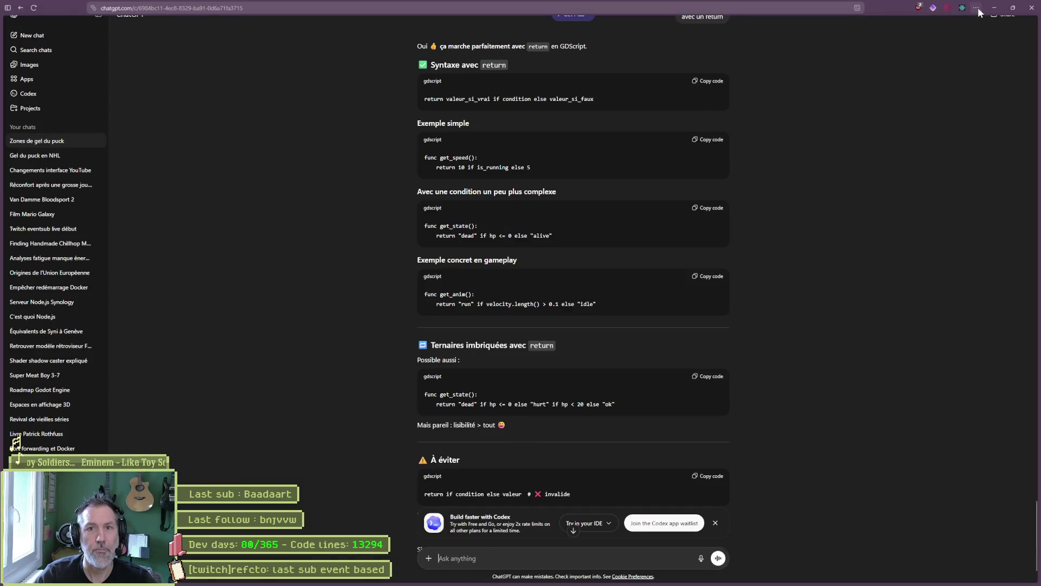
Tile the browser on the left half and VS Code on the right, then load the Gemini chat.
key(super+Right)
key(super+Left)
click(662, 135)
click(380, 130)
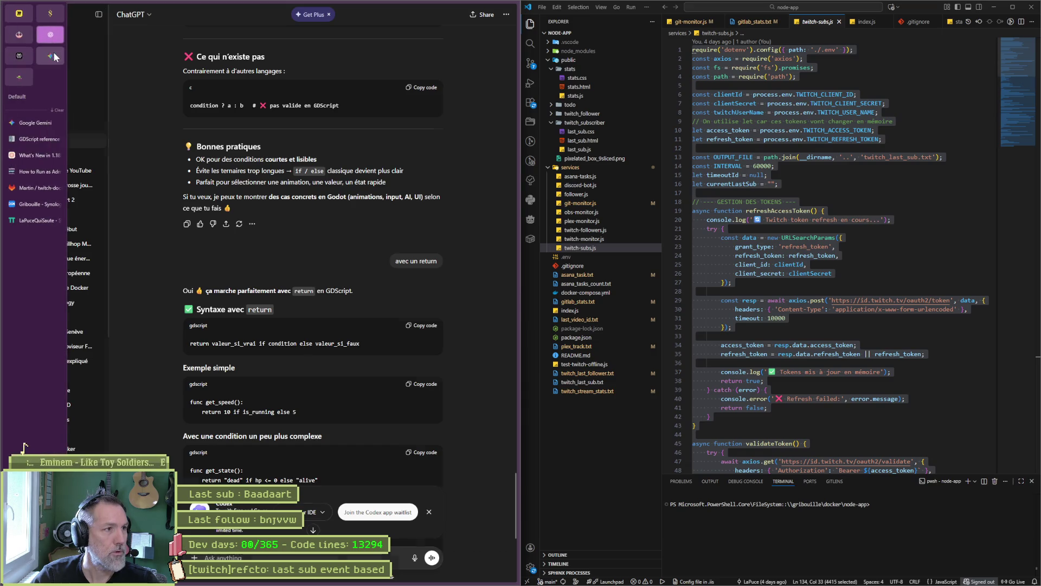
key(ctrl+r)
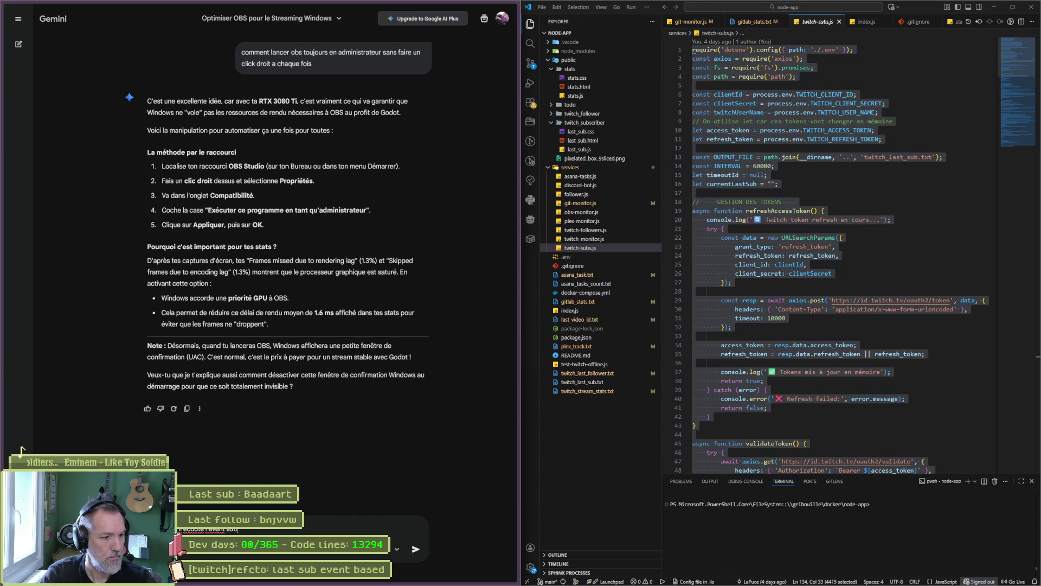
Send Gemini the pasted twitch-subs.js code with a request to listen for Twitch subscription events.
text(:)
key(ctrl+v)
key(Return)
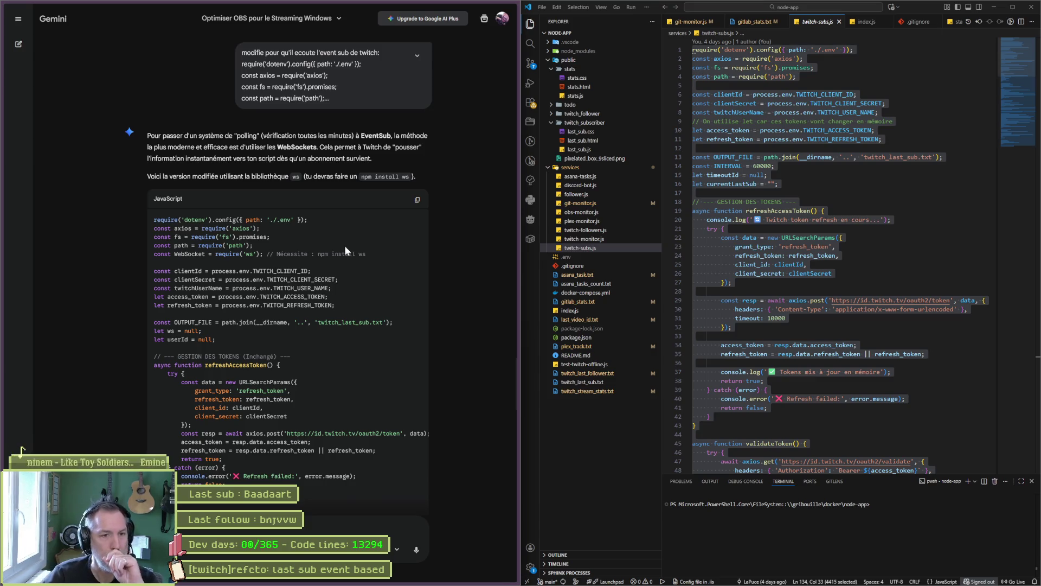
click(583, 239)
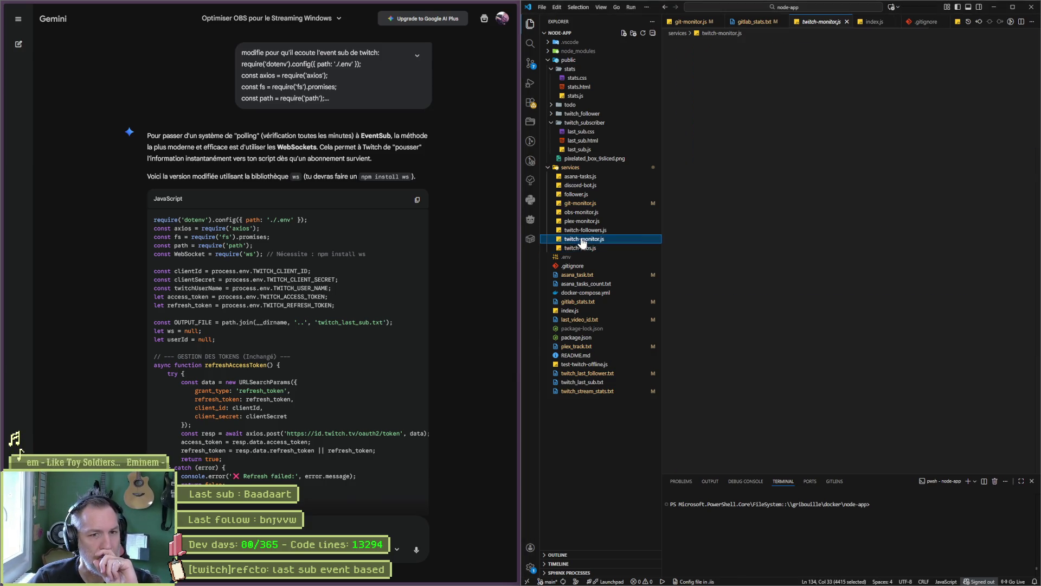
Read through twitch-monitor.js's require lines and the statsFile entry in its CONFIG block.
click(853, 233)
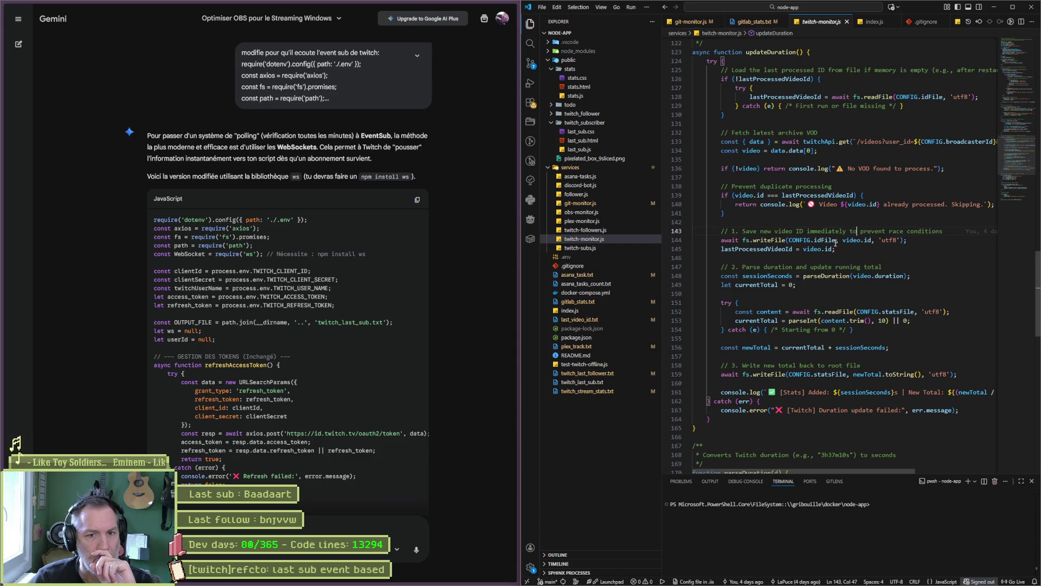
scroll(835, 243, up, 20)
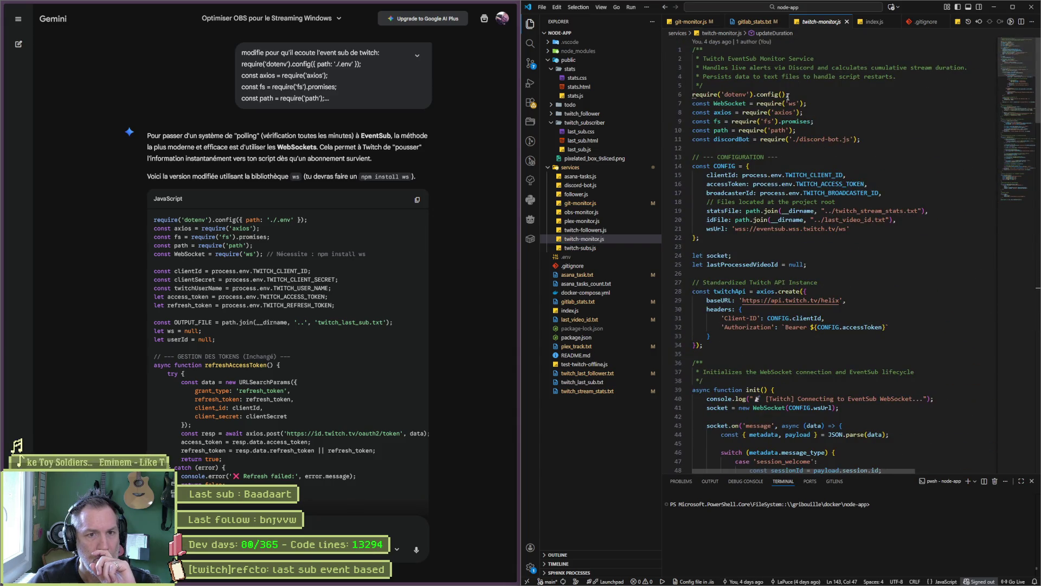
click(755, 131)
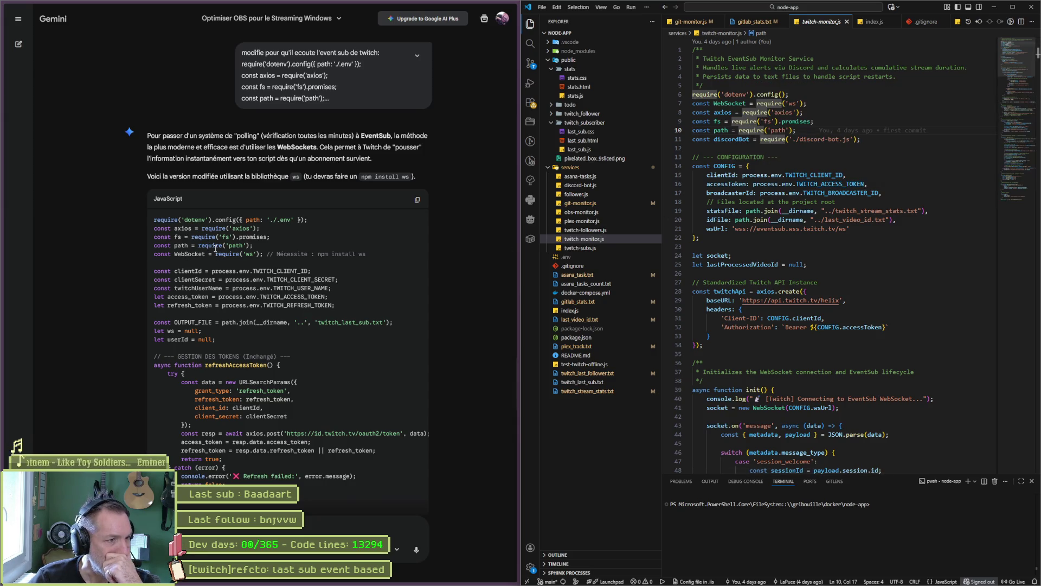
scroll(238, 242, down, 1)
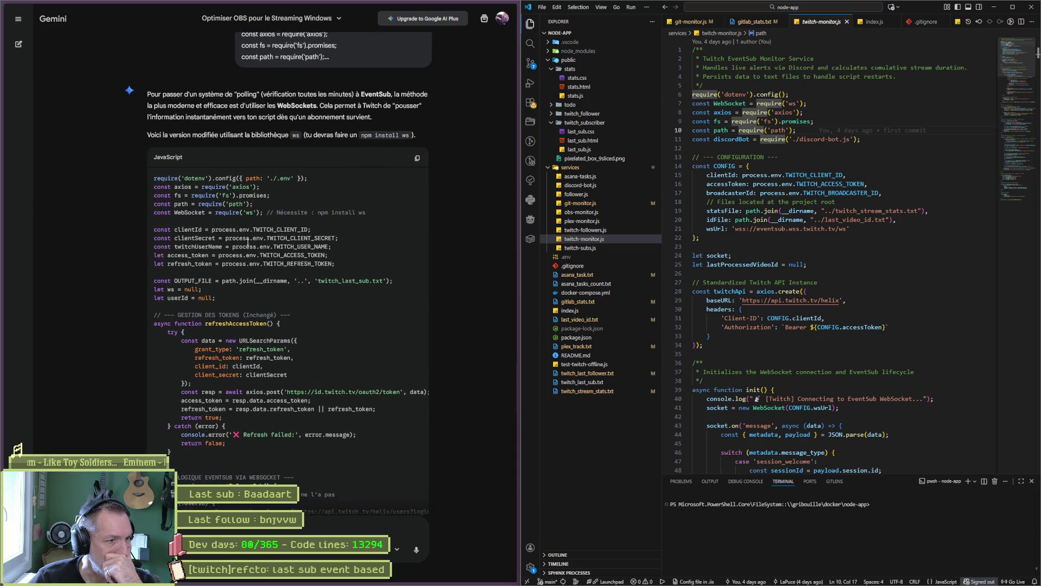
scroll(268, 282, down, 1)
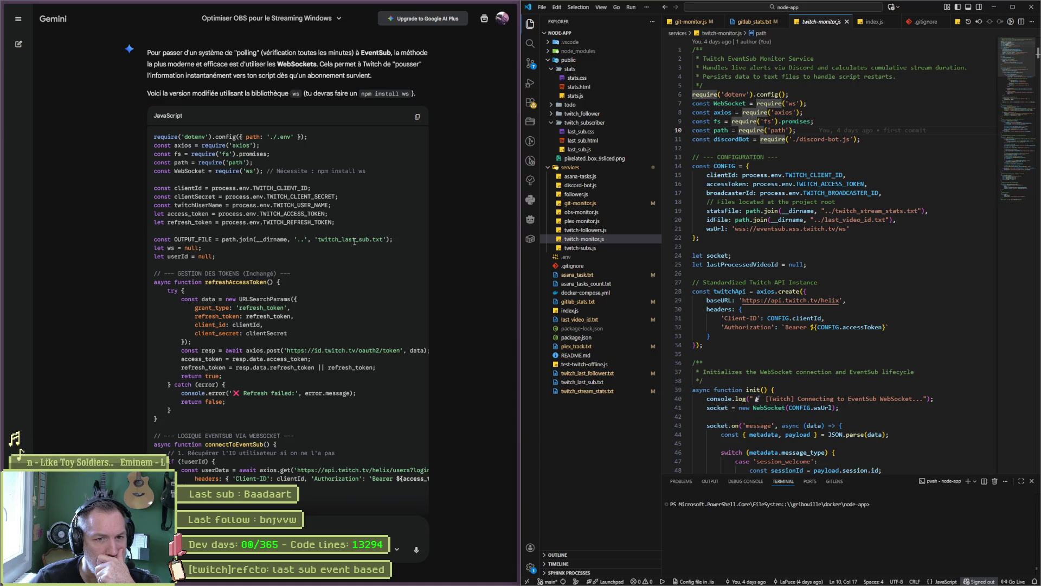
double_click(723, 210)
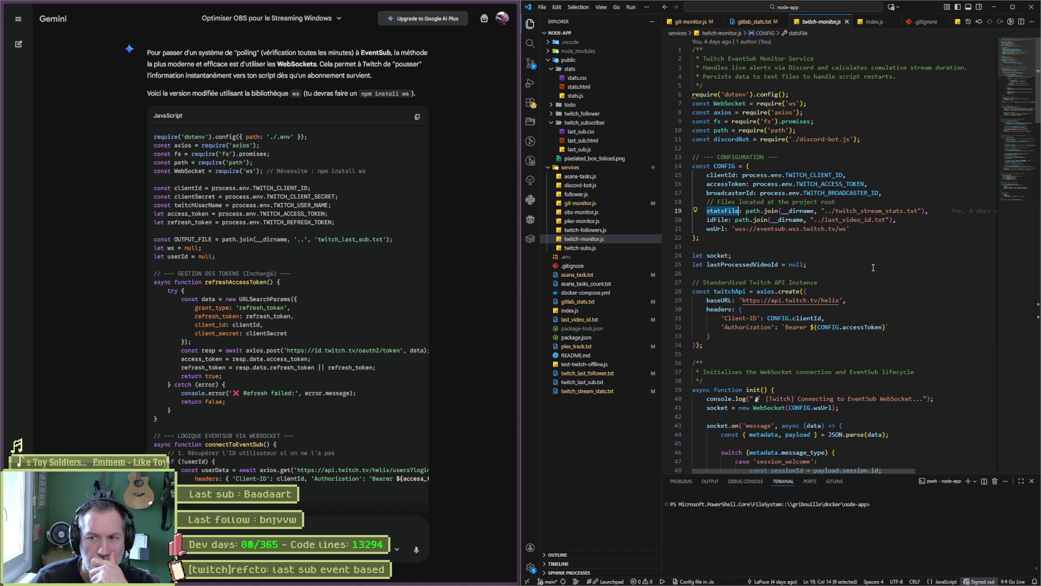
scroll(873, 267, down, 2)
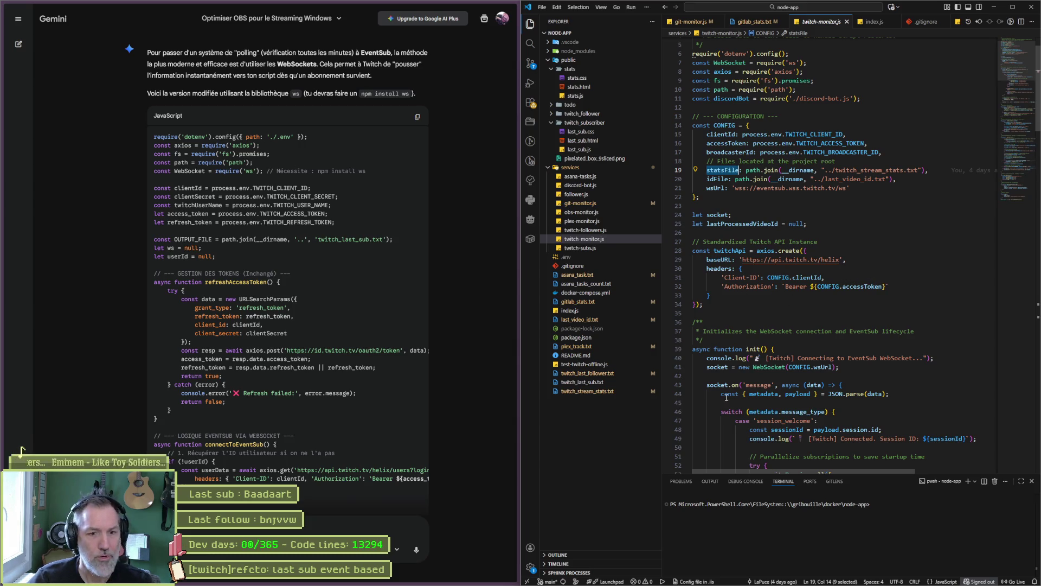
Open twitch_last_sub.txt in the editor.
mouse_move(683, 584)
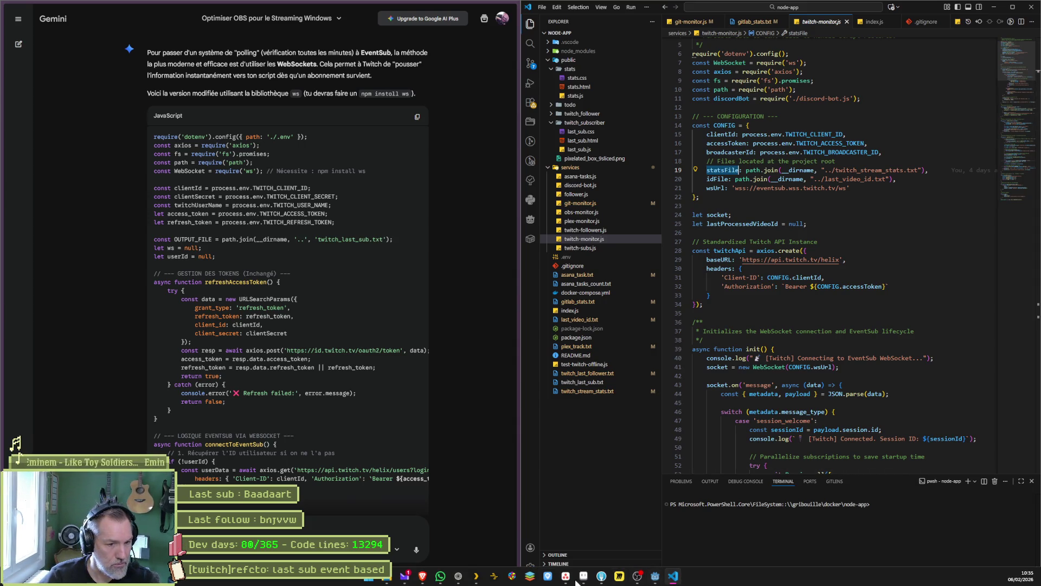
mouse_move(483, 579)
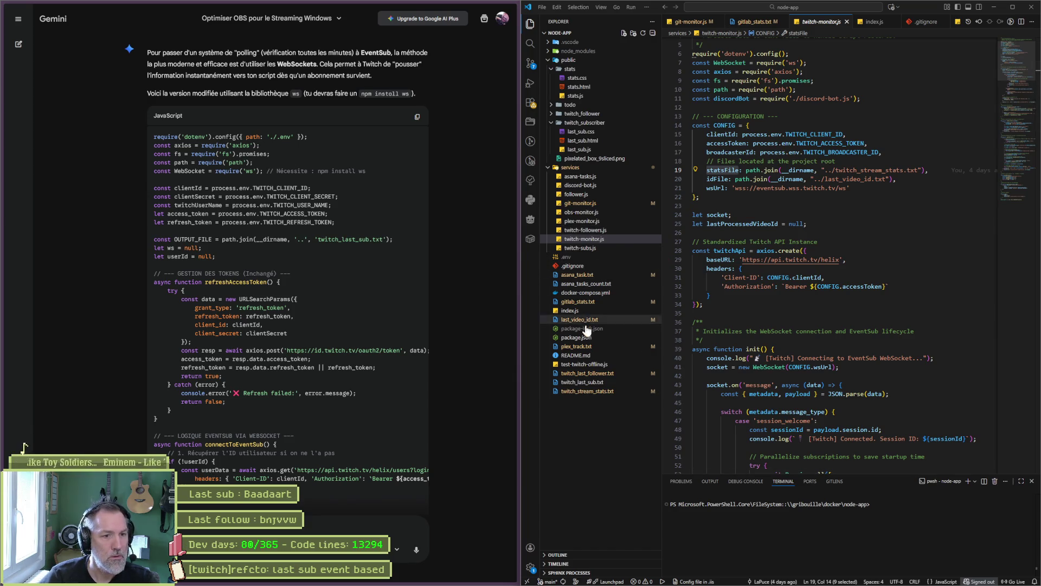
click(591, 382)
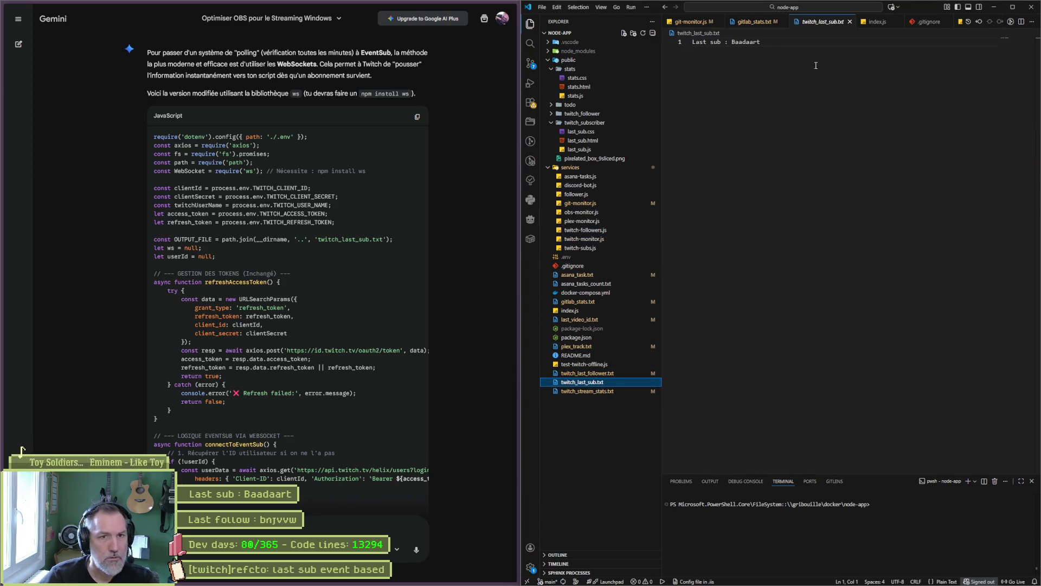
Replace the stored subscriber name in twitch_last_sub.txt with a different username and close the file.
double_click(758, 50)
text(le)
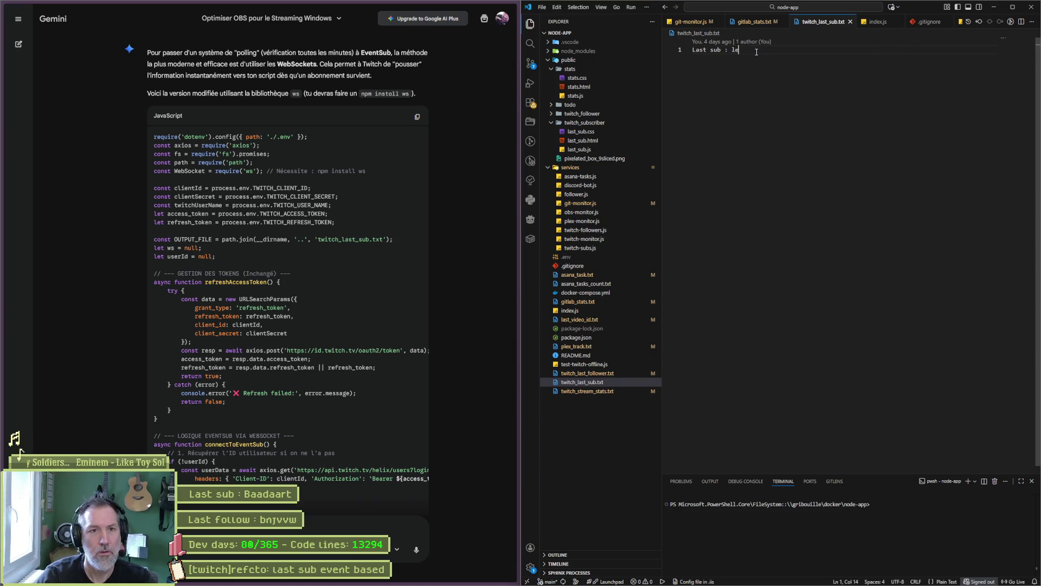
text(_fou_du_village)
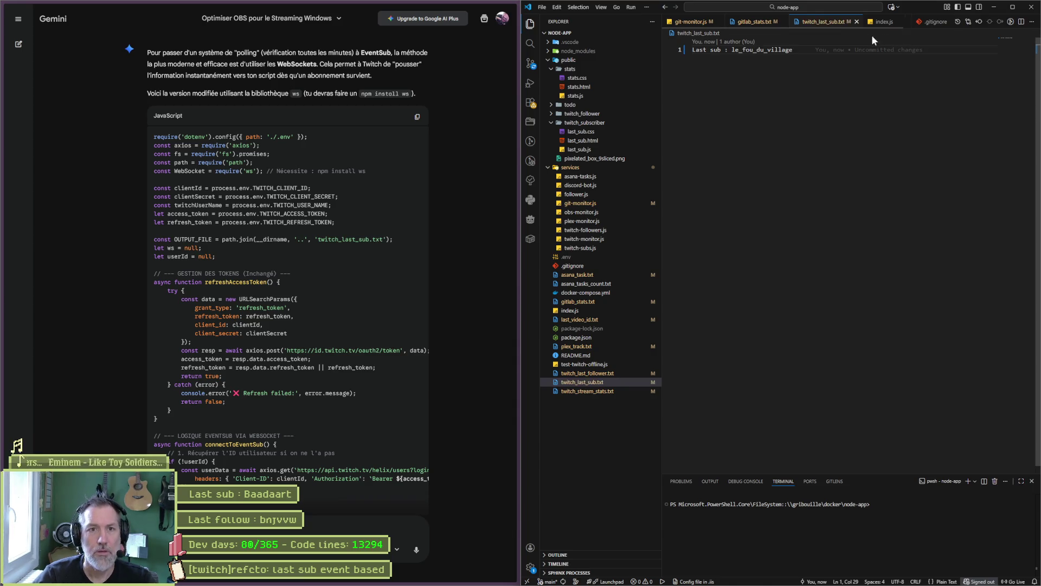
key(ctrl+w)
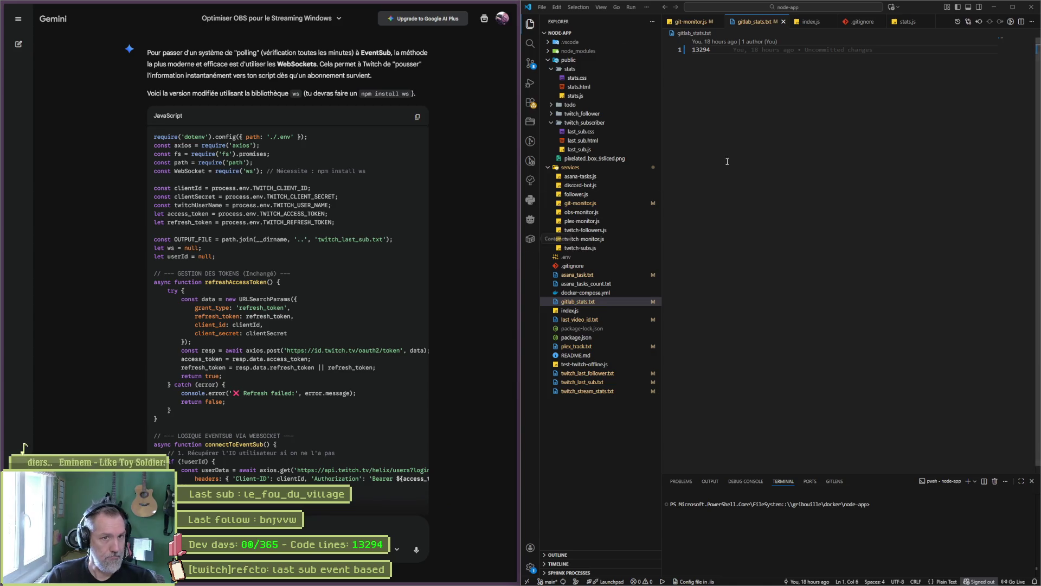
Close the gitlab_stats.txt, .gitignore and stats.js editor tabs.
middle_click(762, 23)
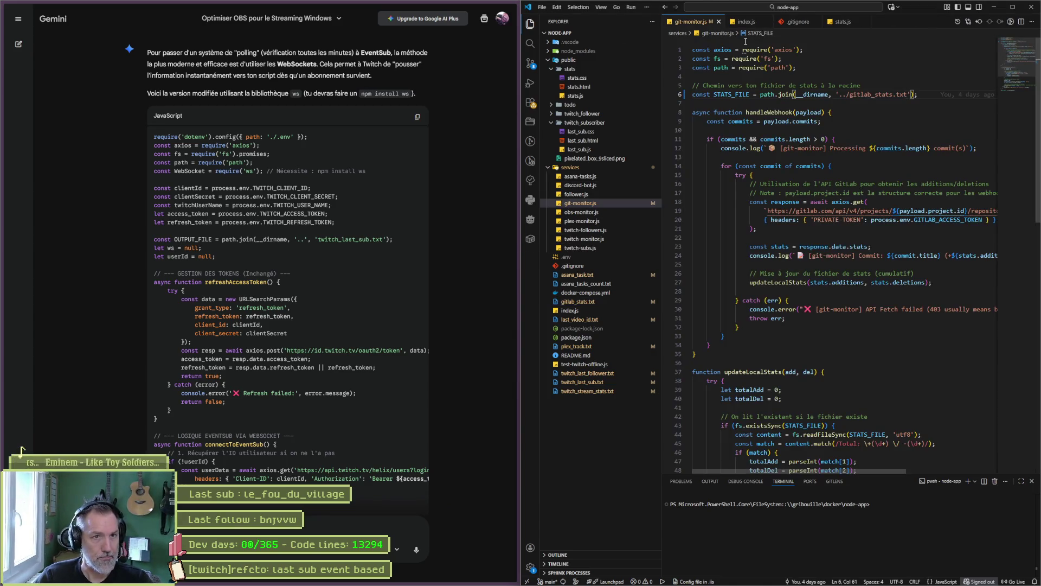
middle_click(795, 23)
middle_click(786, 25)
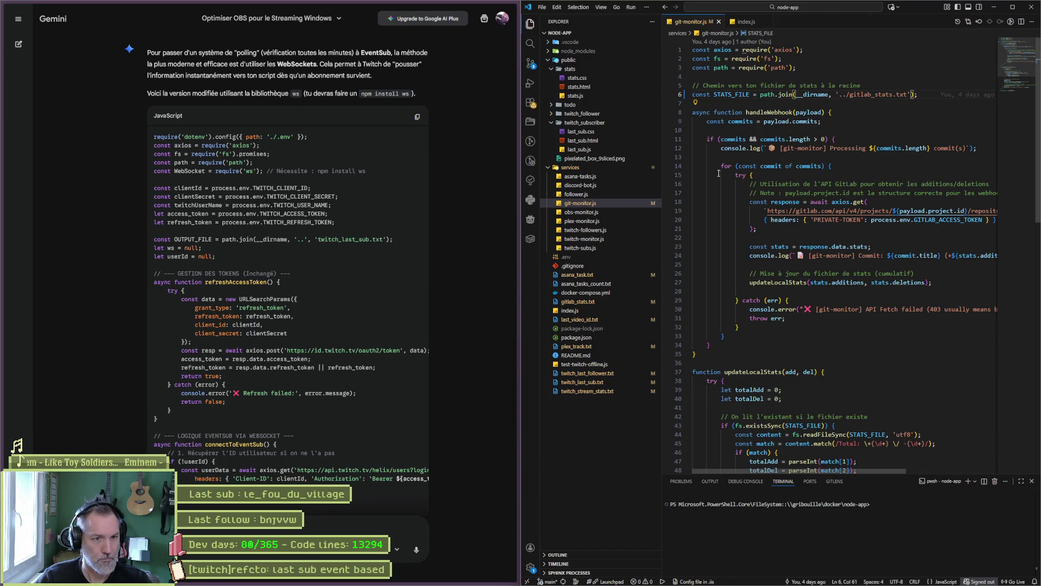
Check the twitch_last_sub file name in Gemini's code, then open twitch-subs.js and select all.
click(529, 23)
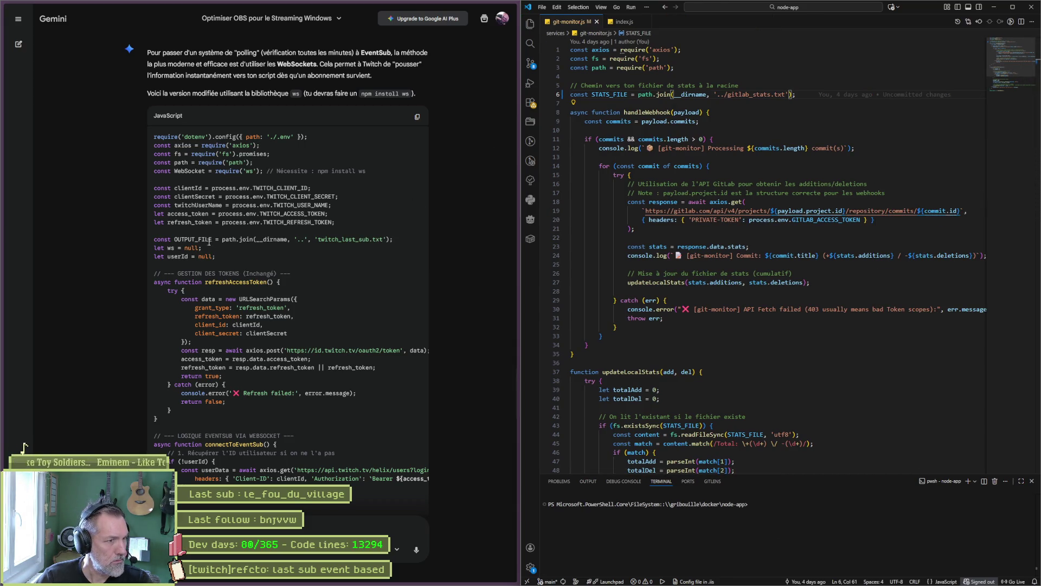
double_click(348, 239)
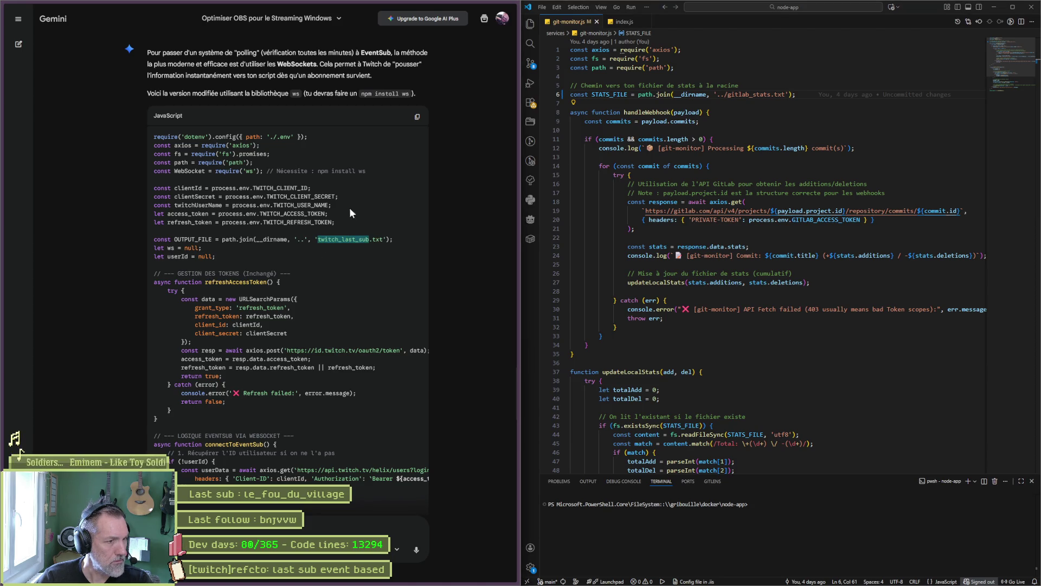
click(824, 381)
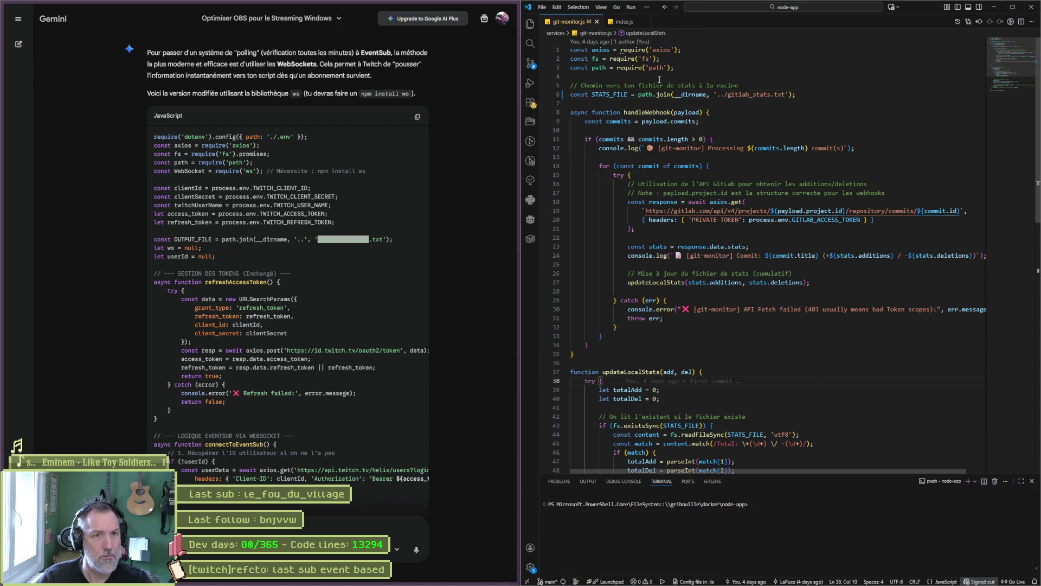
click(530, 24)
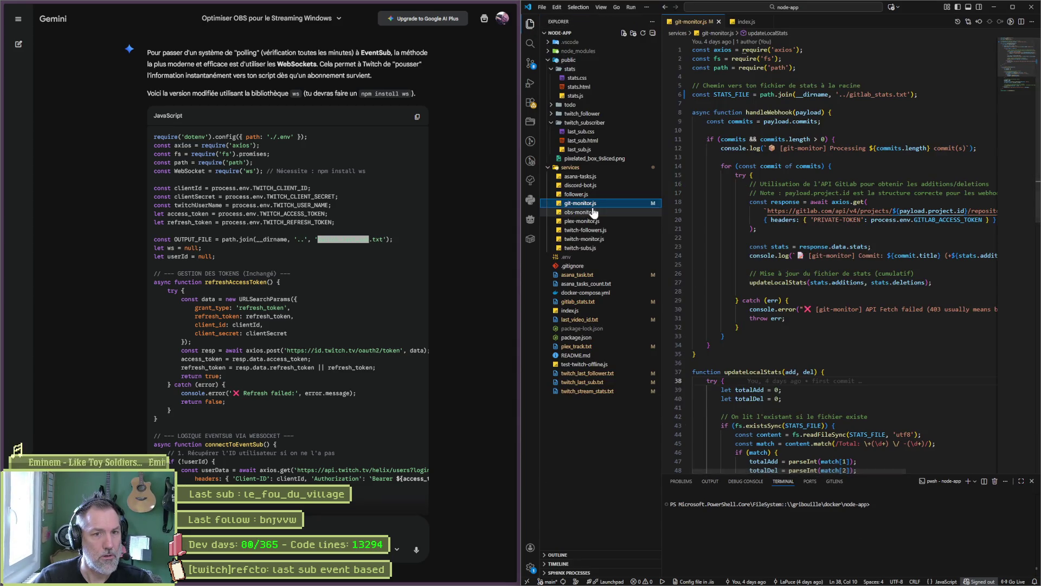
click(596, 248)
key(ctrl+a)
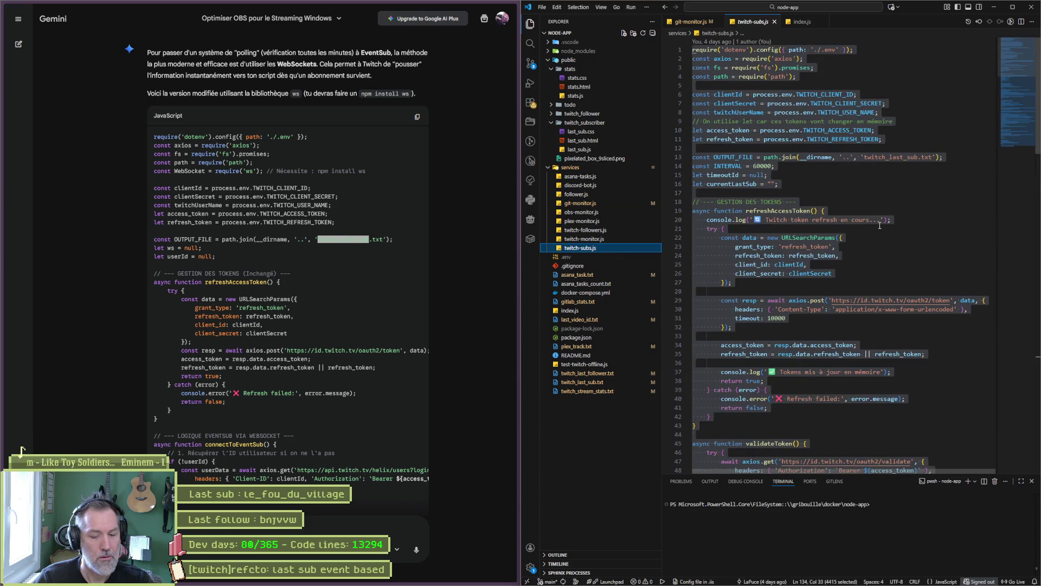
Paste Gemini's WebSocket EventSub code over twitch-subs.js and save it.
key(ctrl+v)
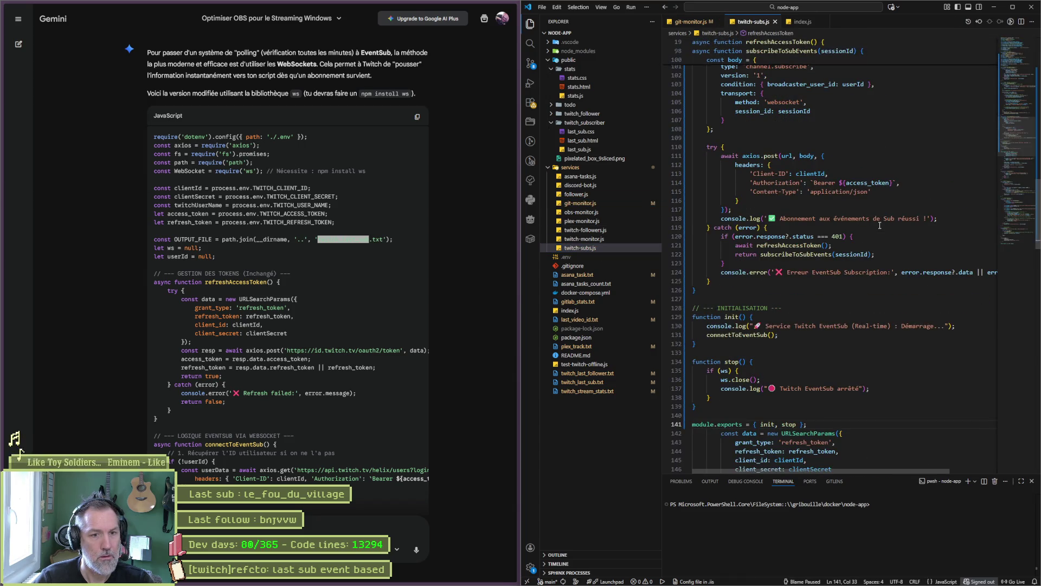
key(ctrl+s)
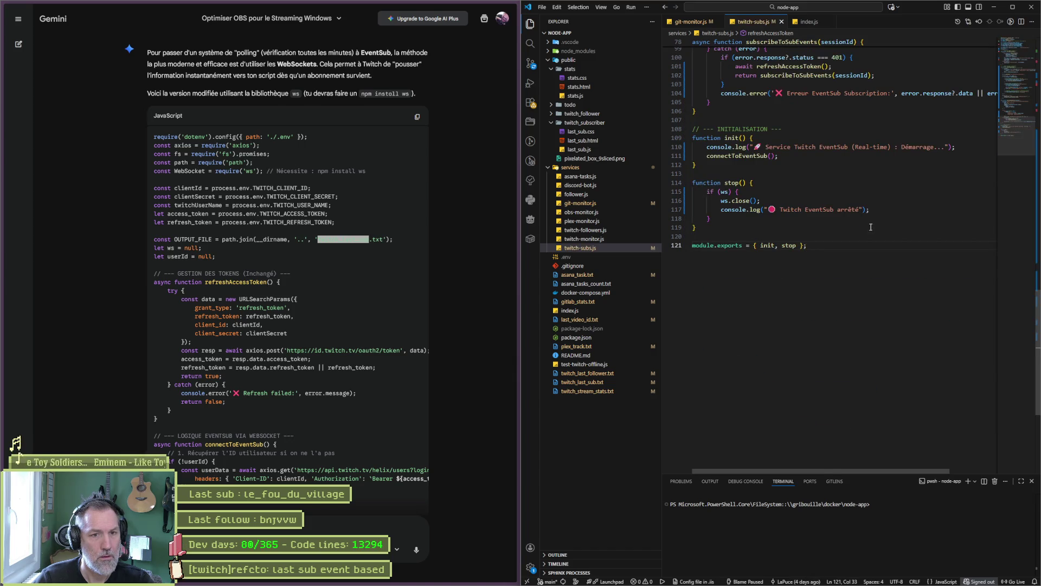
scroll(981, 45, up, 10)
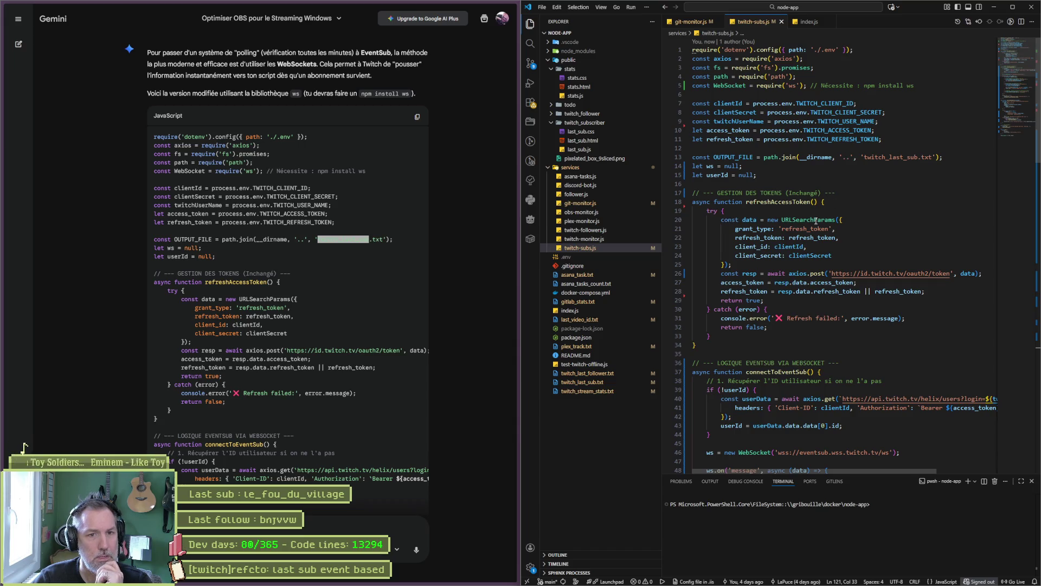
scroll(824, 233, down, 4)
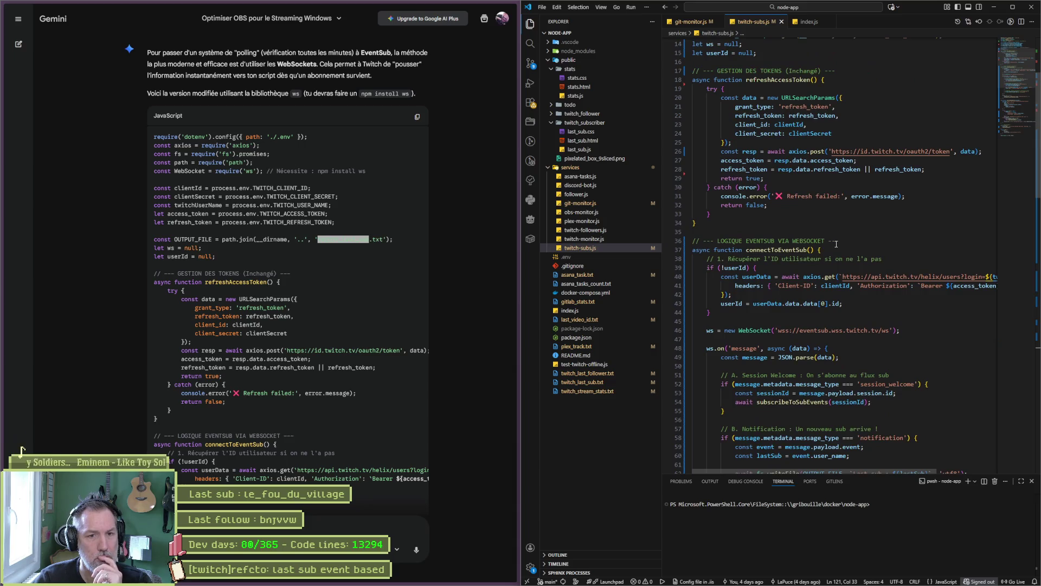
scroll(857, 244, down, 1)
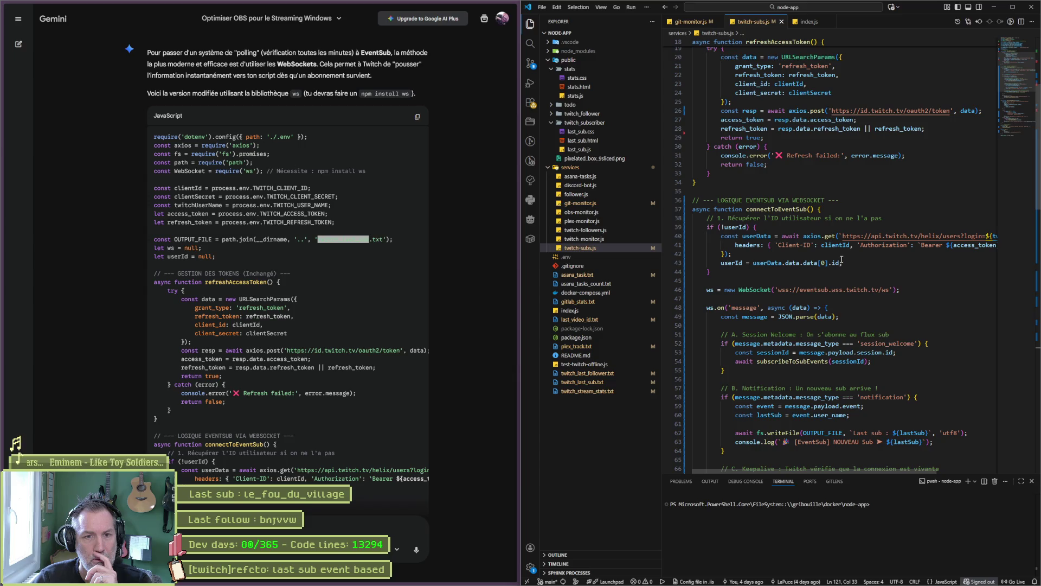
mouse_move(797, 470)
mouse_down()
mouse_move(860, 471)
mouse_move(792, 473)
mouse_up()
click(709, 289)
scroll(759, 282, down, 2)
click(755, 267)
scroll(874, 283, down, 2)
double_click(887, 262)
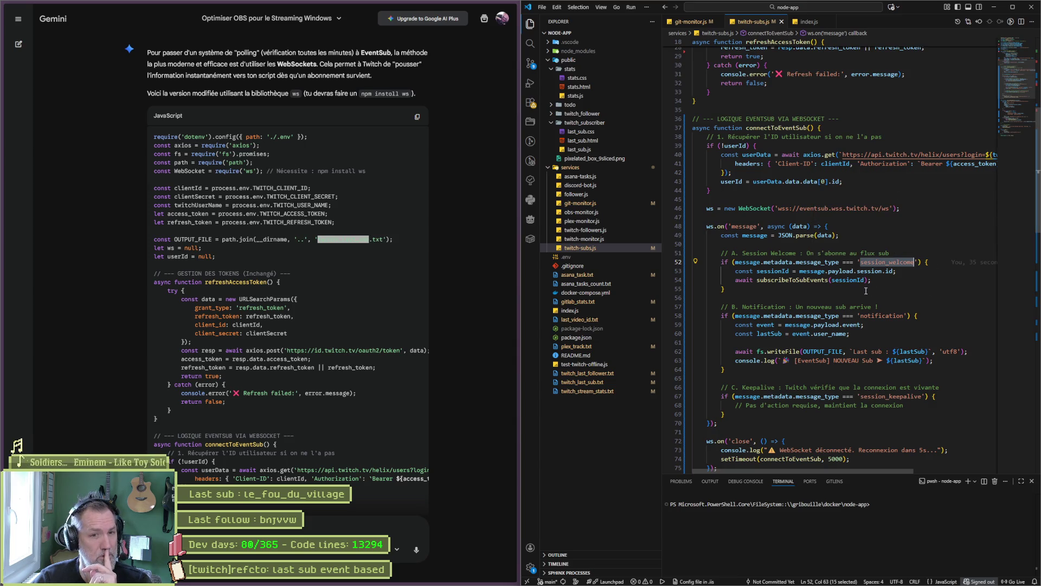
double_click(800, 280)
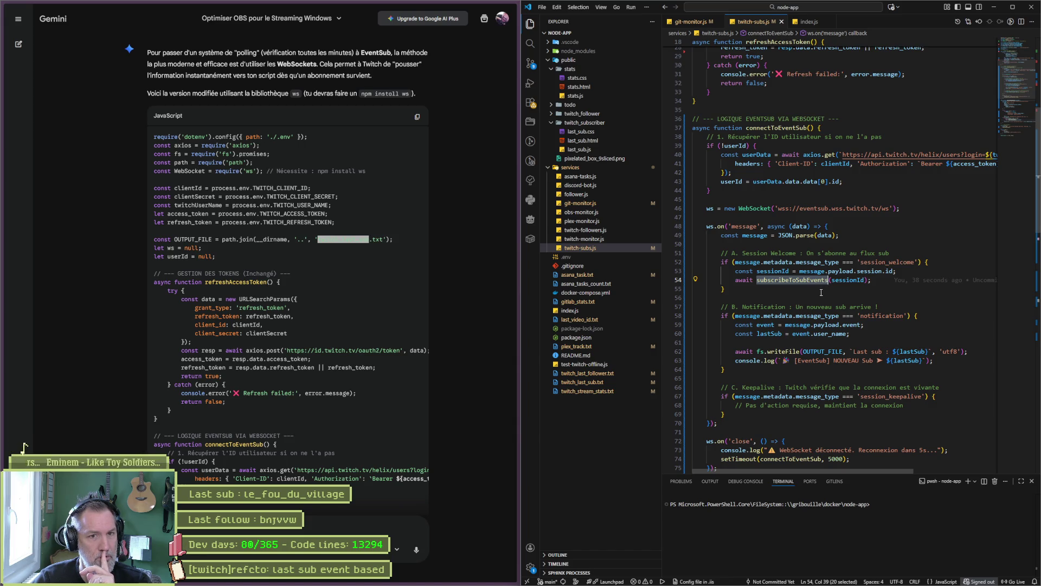
scroll(827, 302, down, 7)
scroll(827, 302, down, 2)
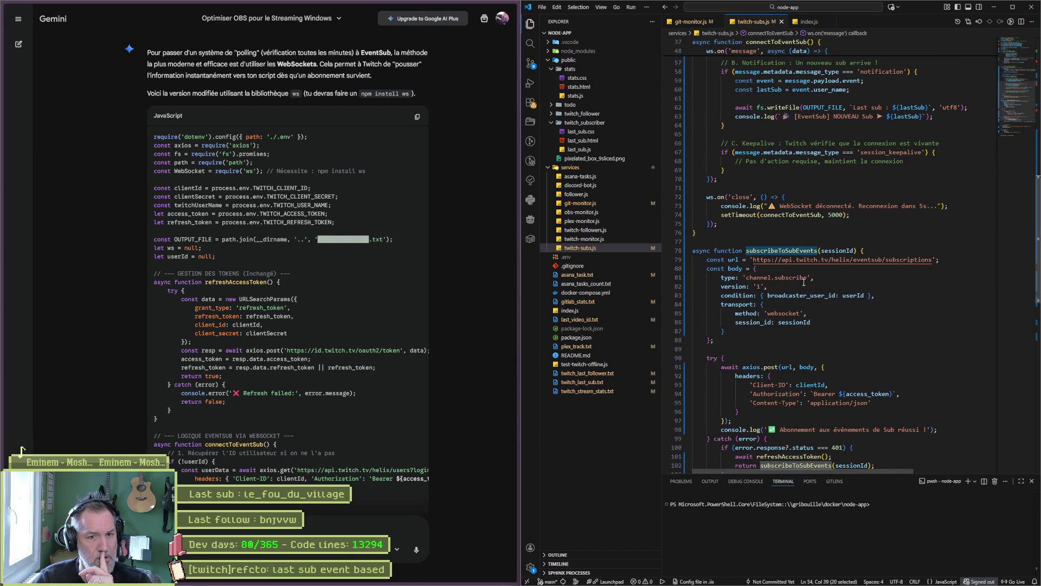
double_click(798, 278)
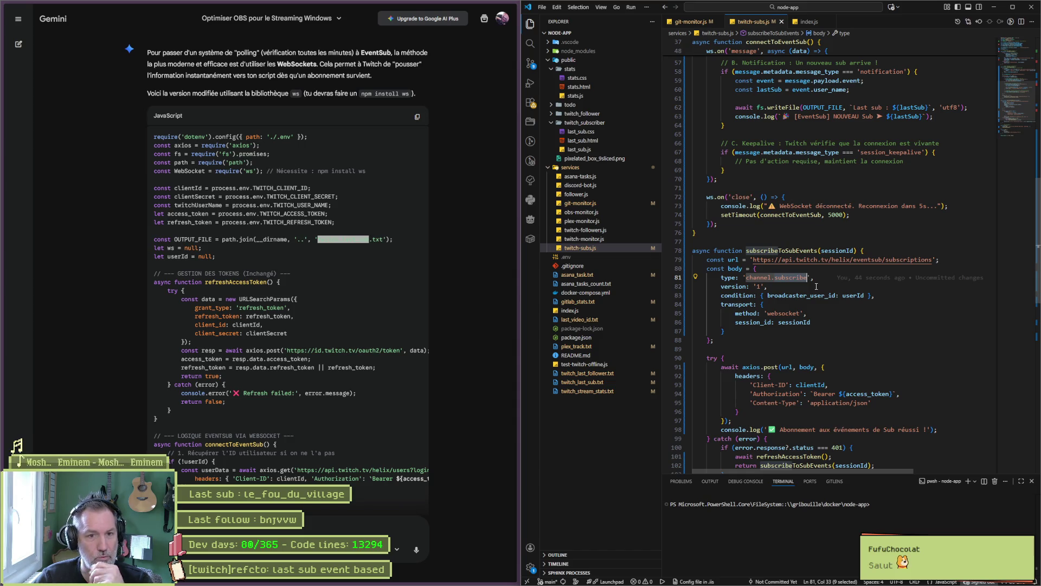
click(810, 322)
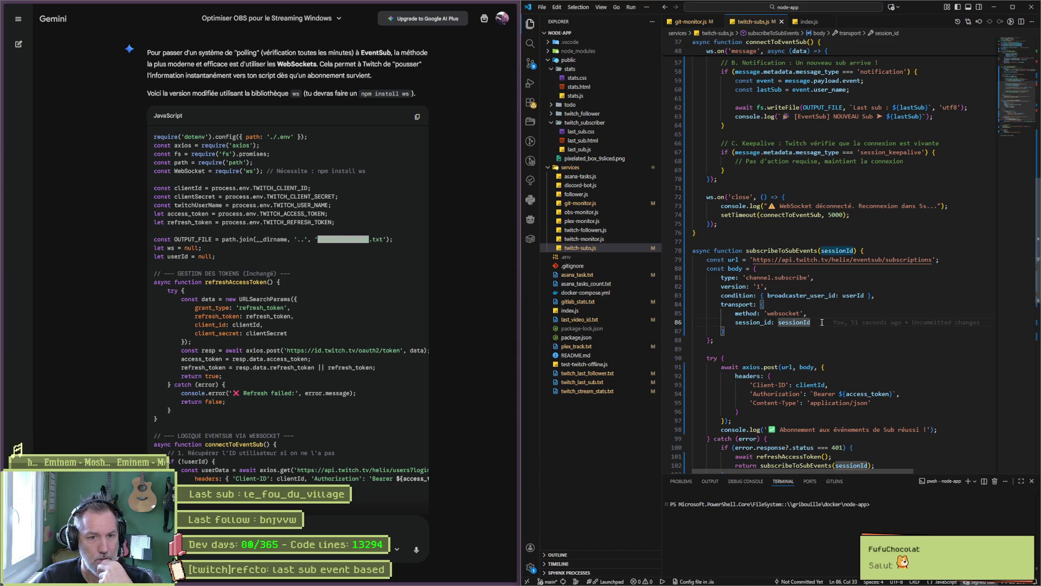
click(962, 348)
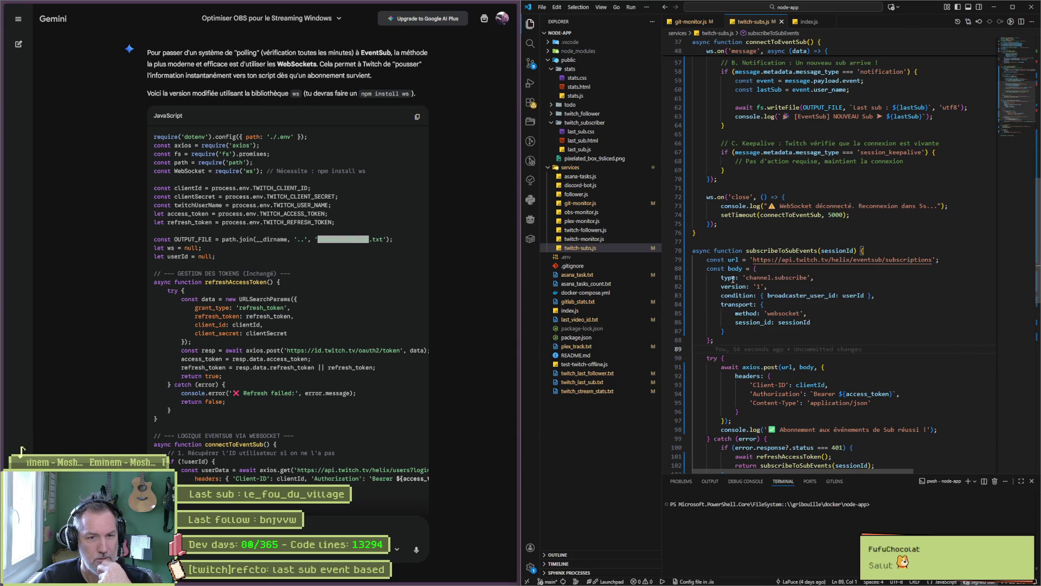
scroll(954, 320, down, 2)
scroll(963, 326, down, 1)
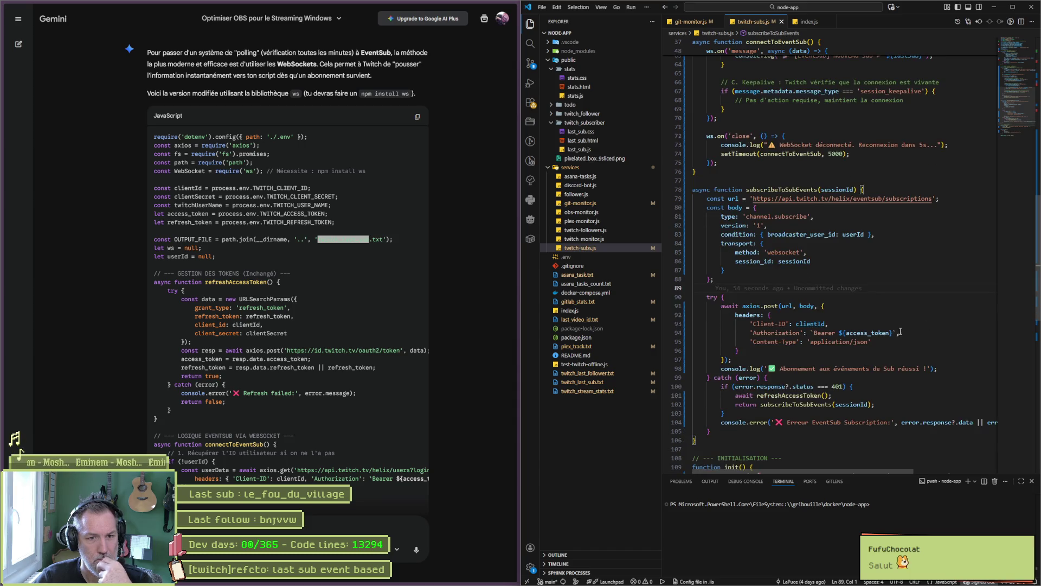
scroll(869, 353, down, 2)
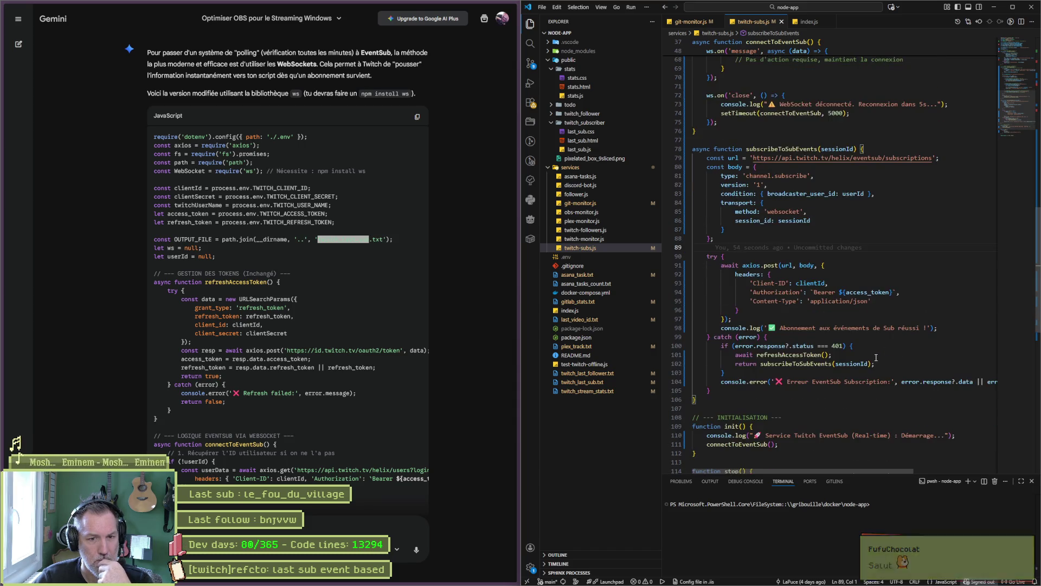
scroll(856, 353, down, 1)
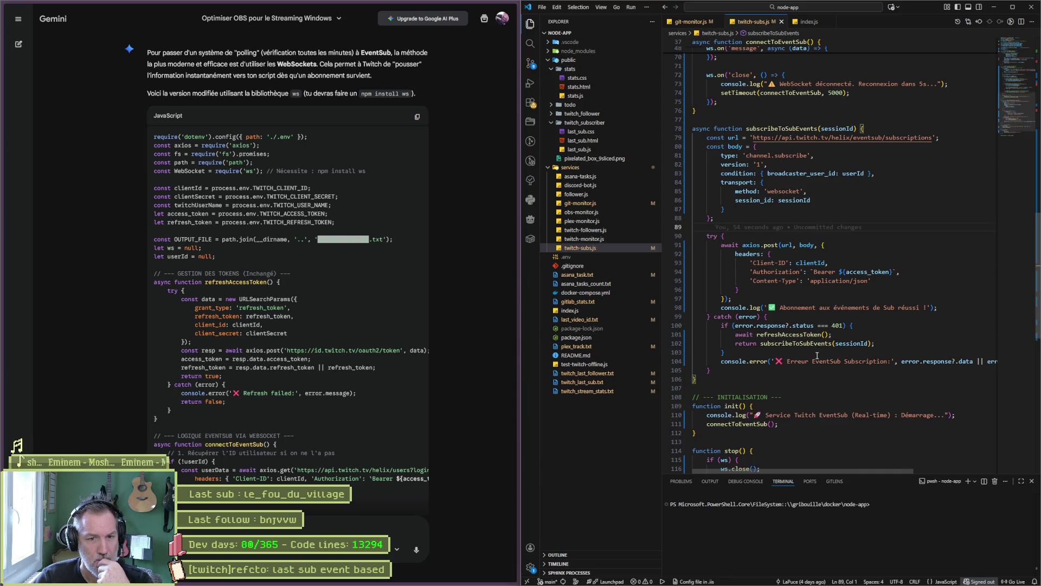
scroll(817, 355, down, 1)
double_click(796, 322)
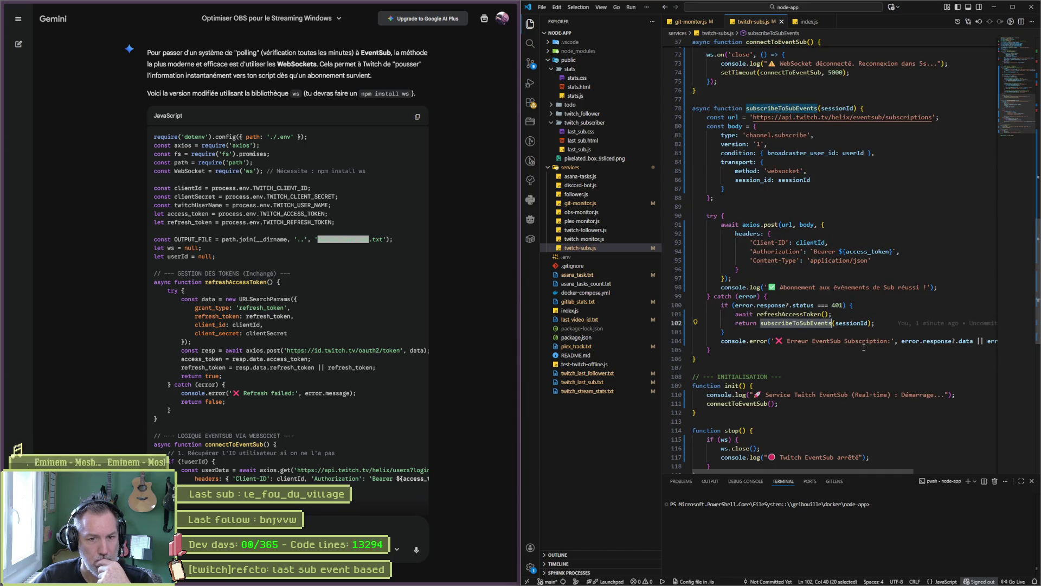
scroll(864, 347, down, 3)
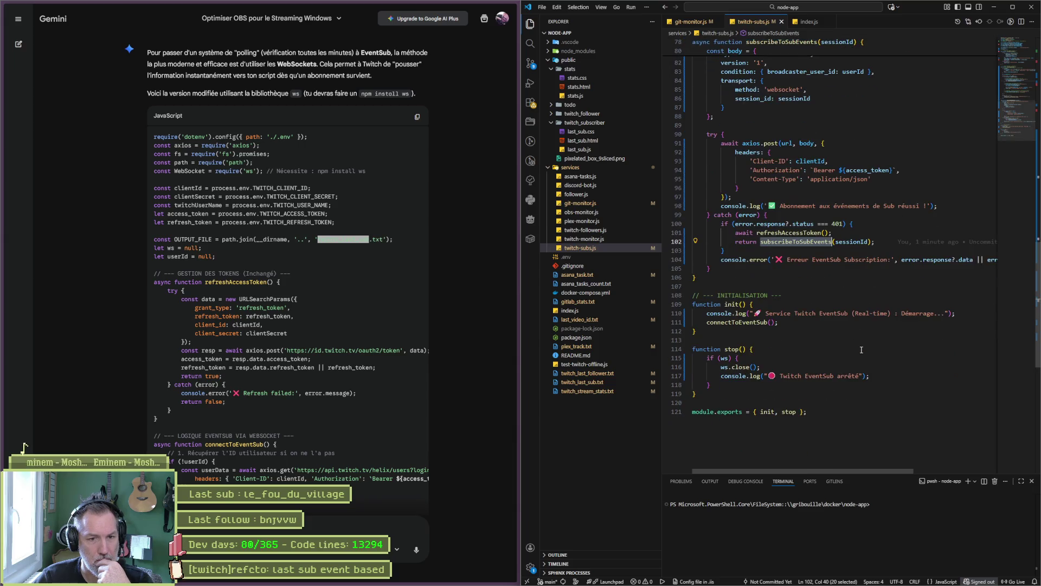
double_click(736, 322)
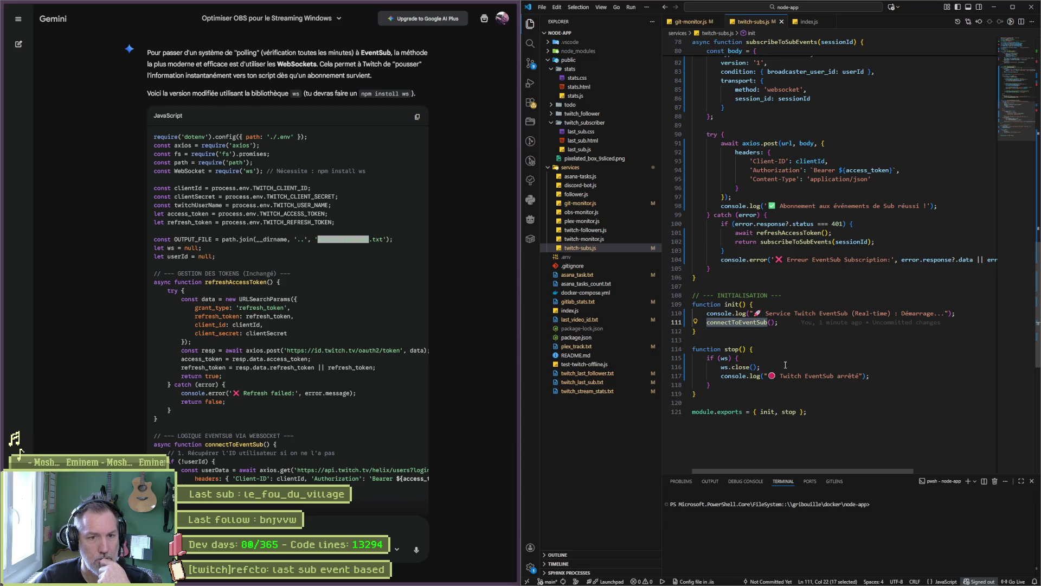
scroll(777, 351, up, 5)
scroll(778, 350, up, 15)
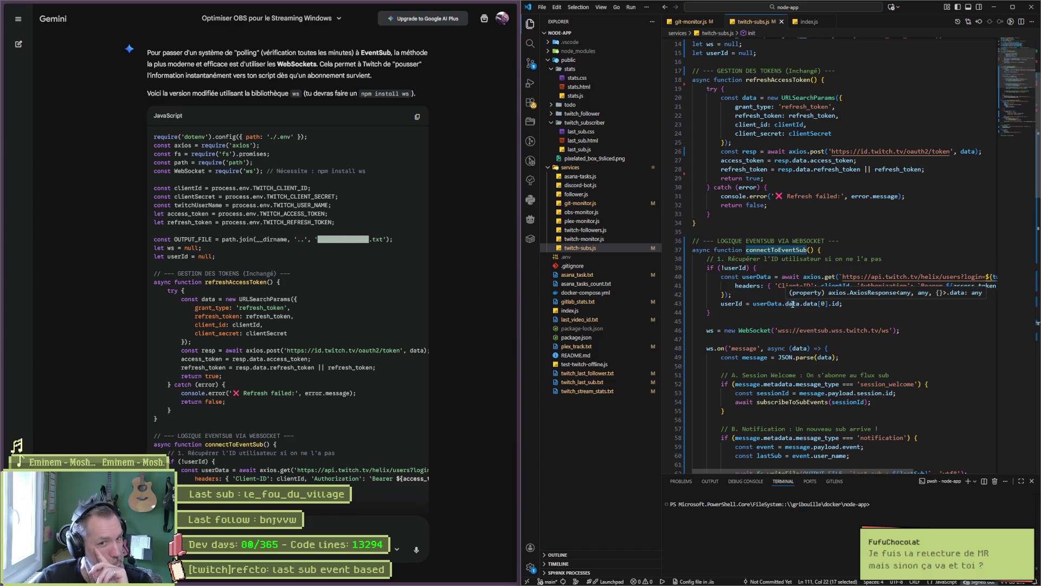
click(793, 305)
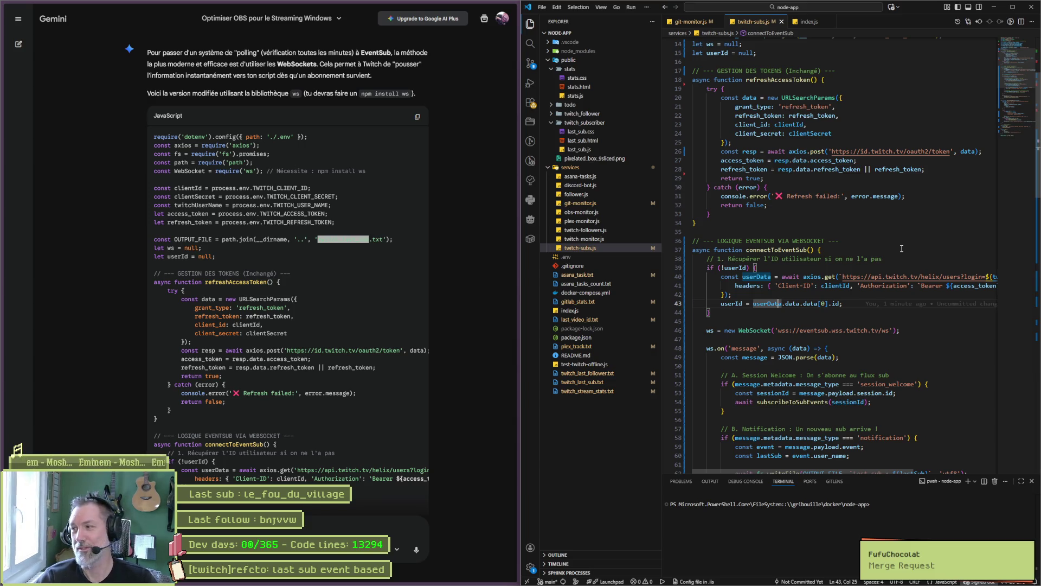
click(838, 250)
click(812, 240)
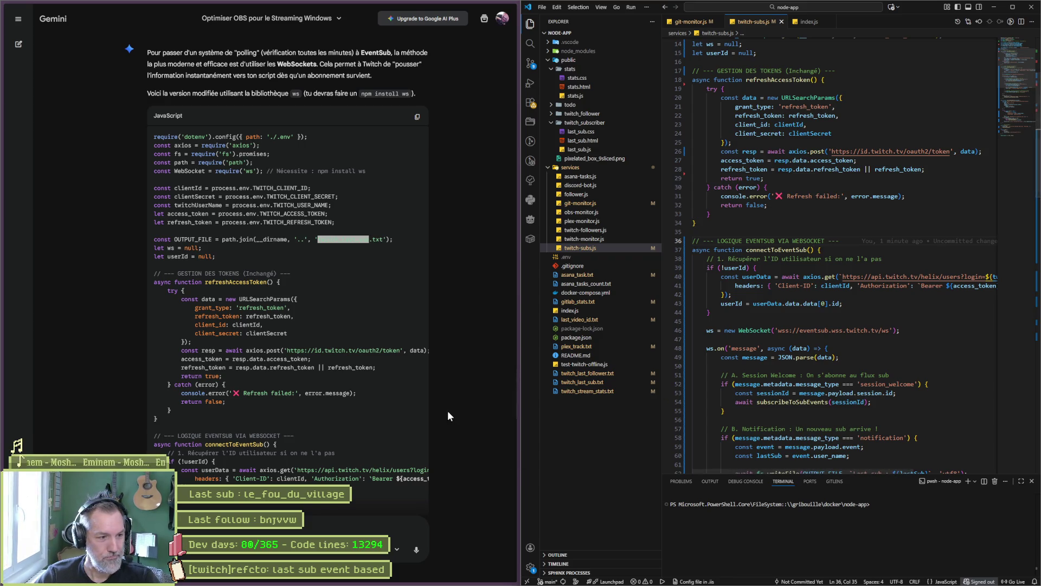
click(23, 449)
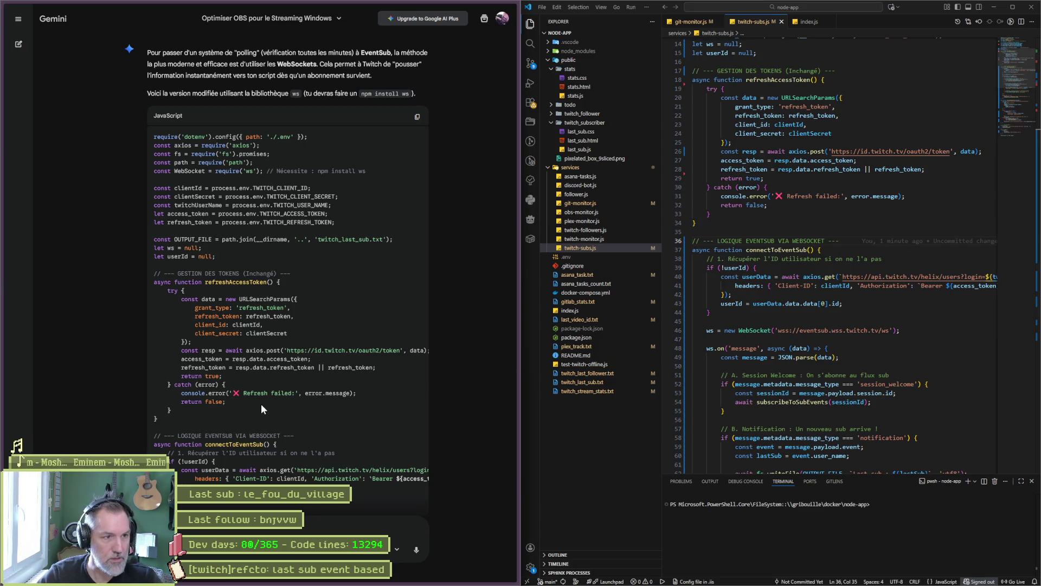
mouse_move(1, 130)
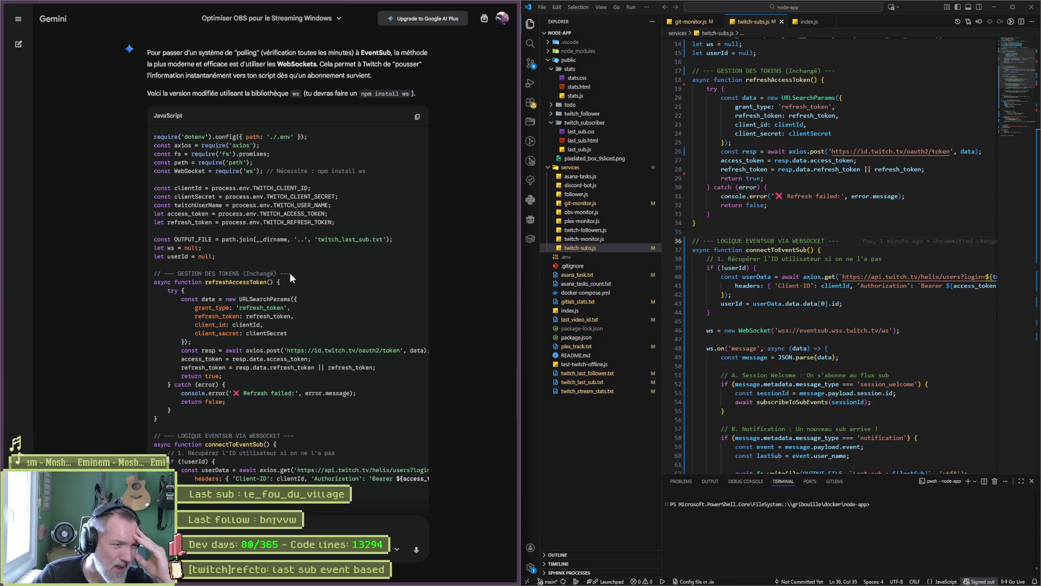
scroll(255, 362, down, 5)
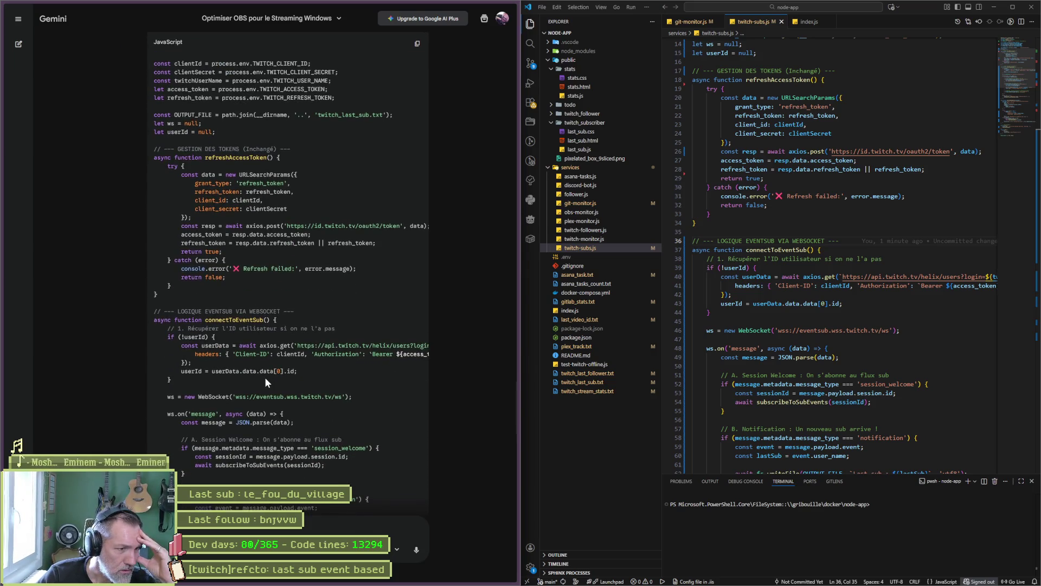
Highlight the required subscriptions-read token scope in Gemini's answer, then bring up the Godot editor.
scroll(269, 403, down, 3)
scroll(269, 403, down, 8)
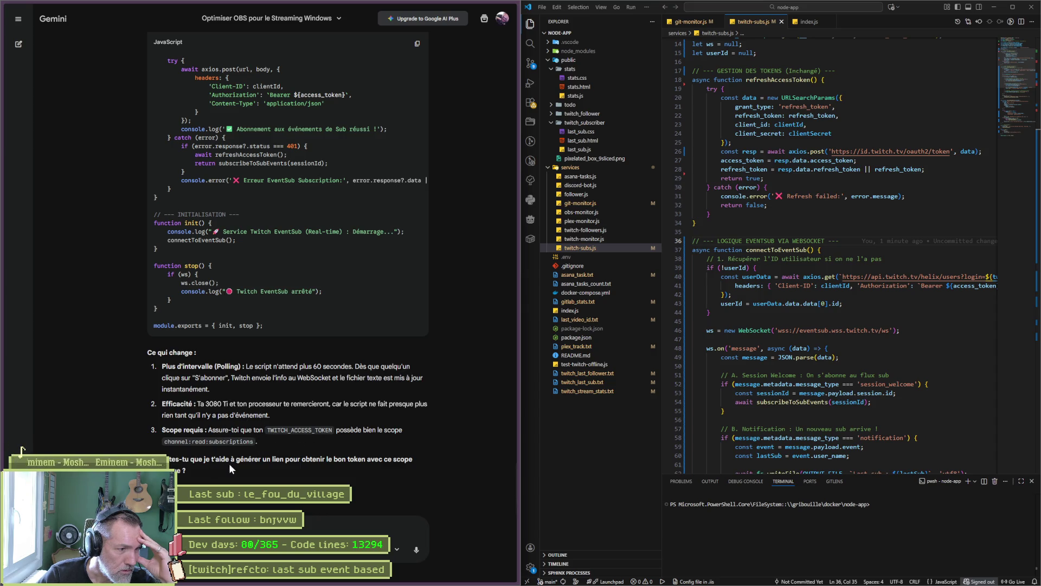
drag(190, 442, 258, 445)
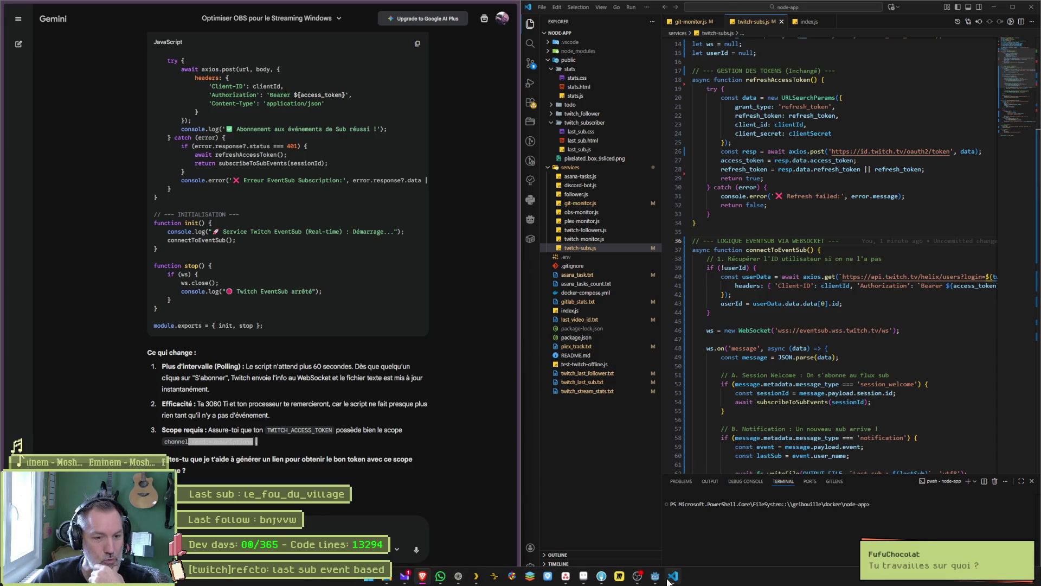
click(655, 579)
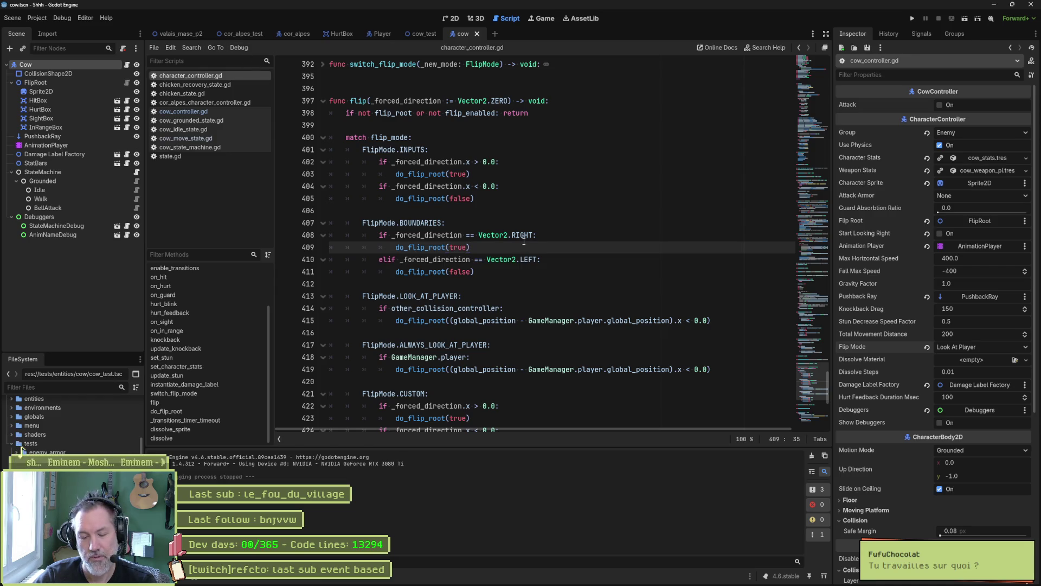
Run the cow scene briefly, stop it, and look over the debugging options.
key(F6)
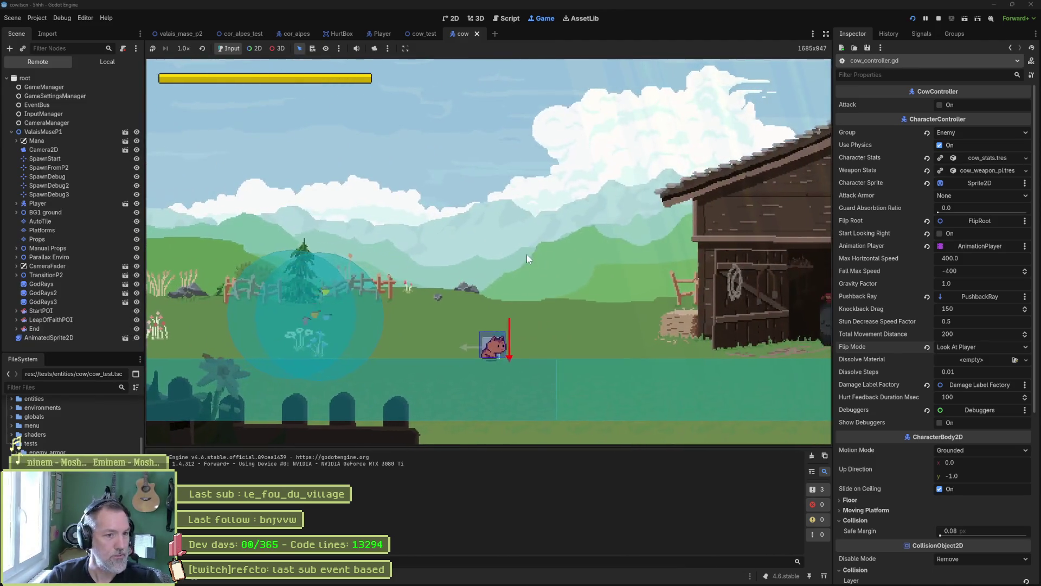
key(F8)
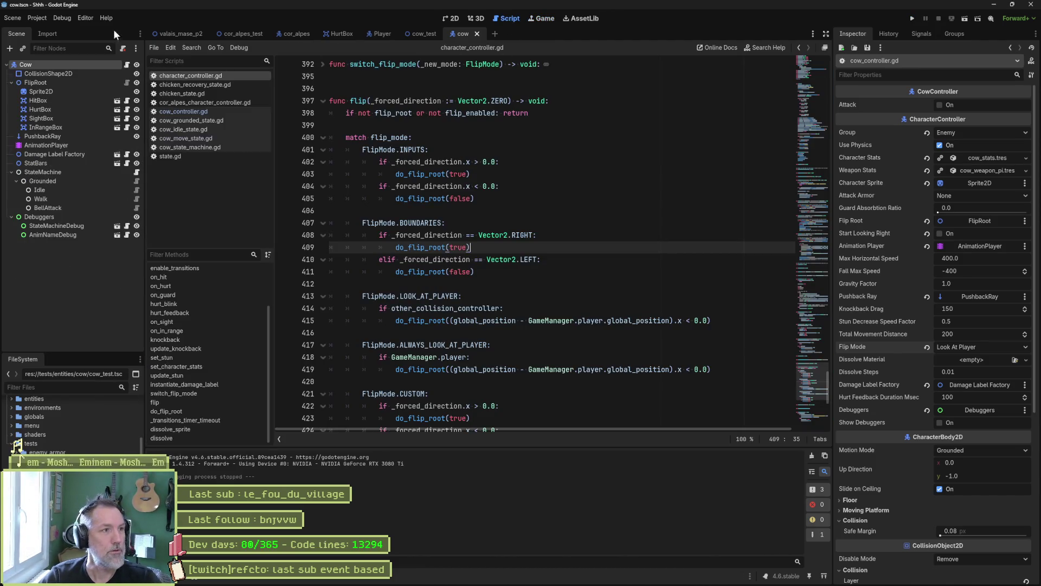
click(62, 18)
click(528, 188)
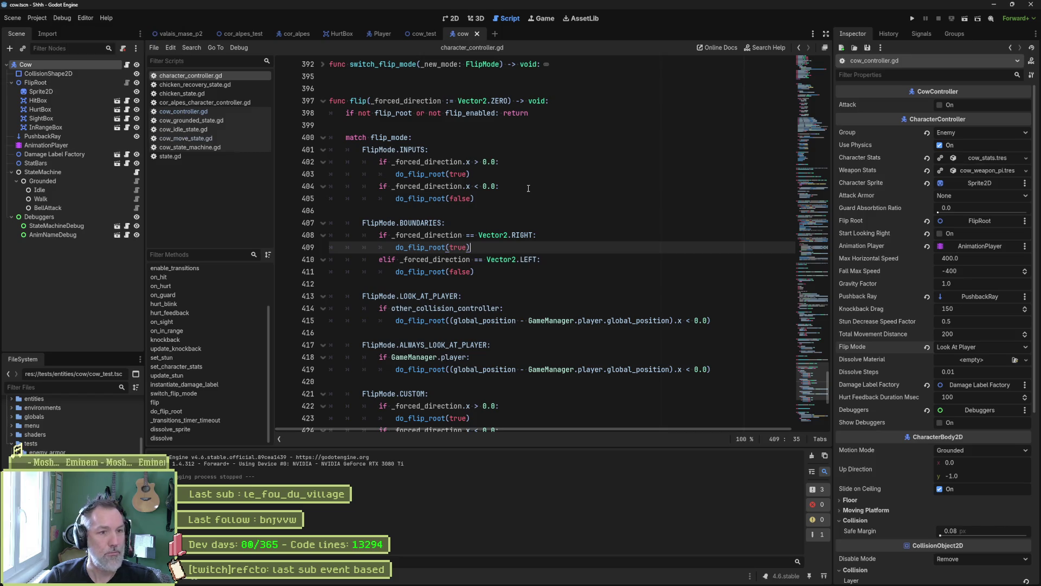
Play-test the valais_mase_p2 level, then stop it.
click(177, 34)
key(F6)
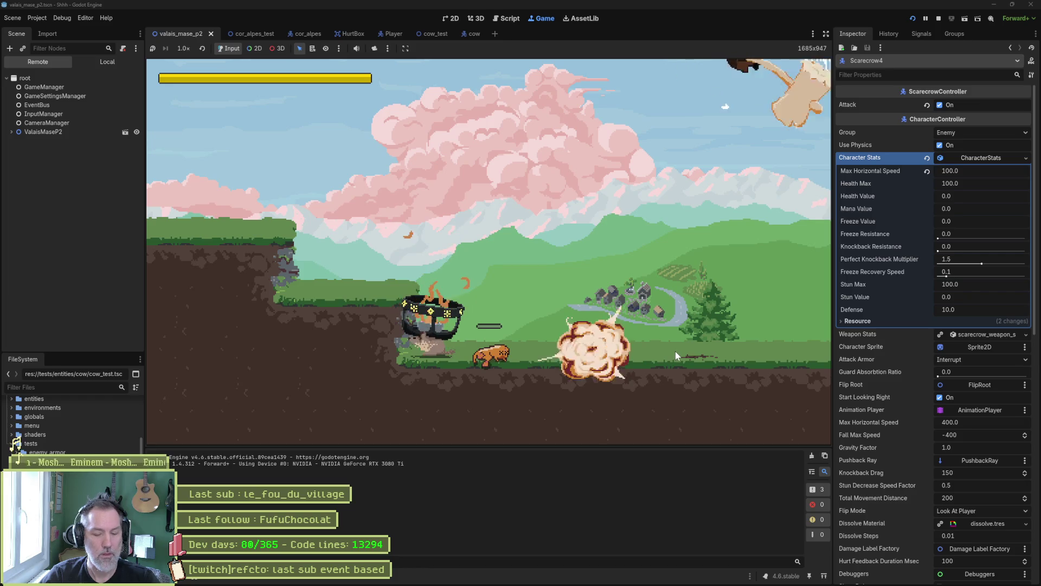
key(F8)
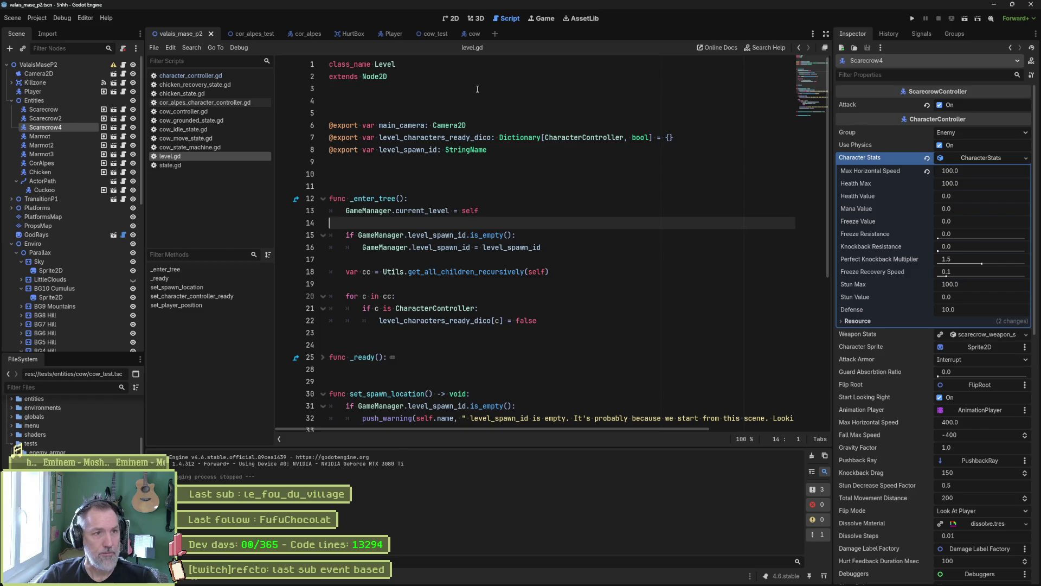
Play the cow sprite's animation from frame 2 in Aseprite, then minimize Aseprite.
click(583, 583)
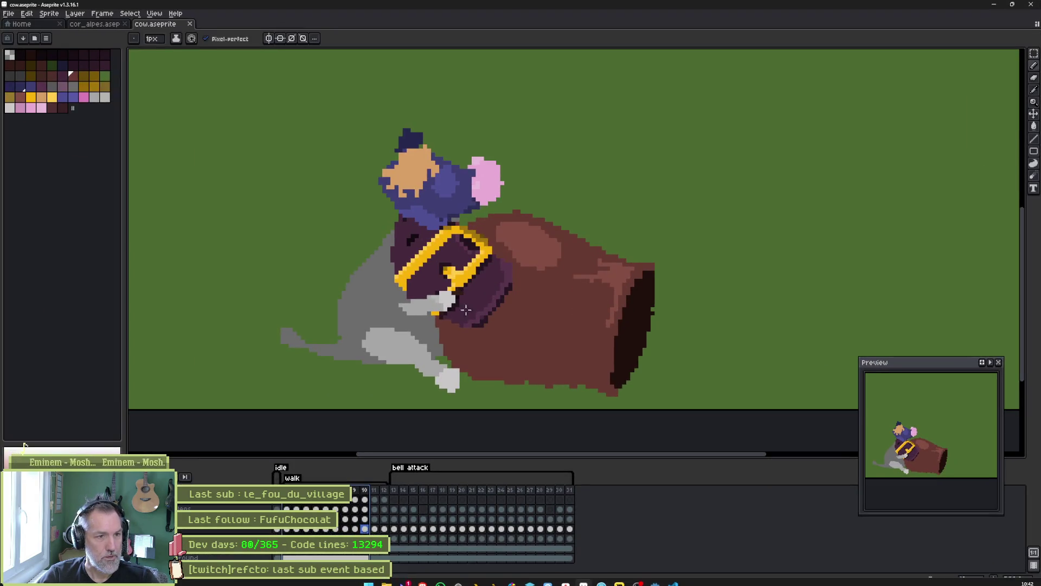
scroll(461, 304, down, 3)
click(287, 489)
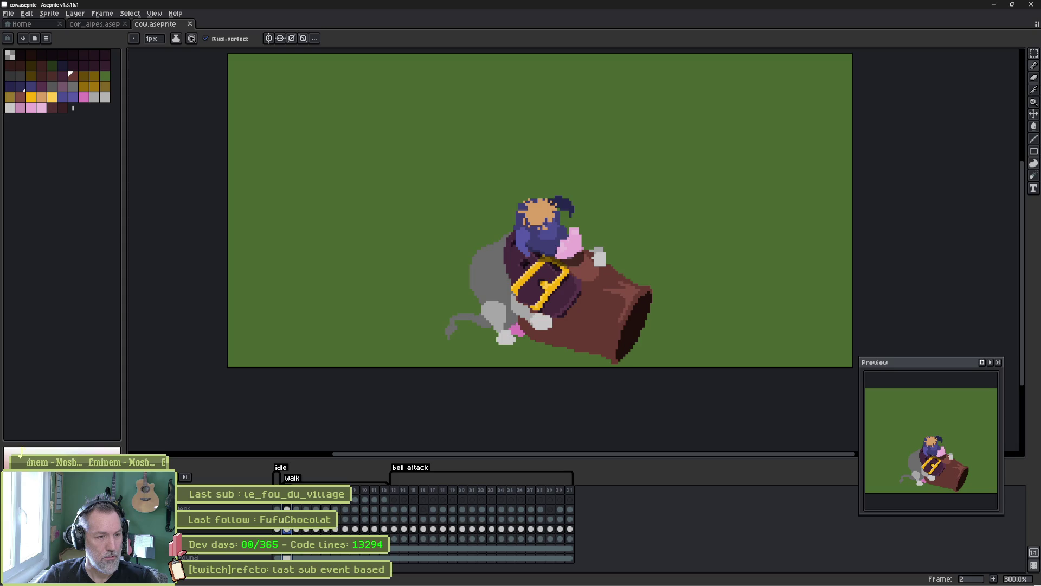
key(Return)
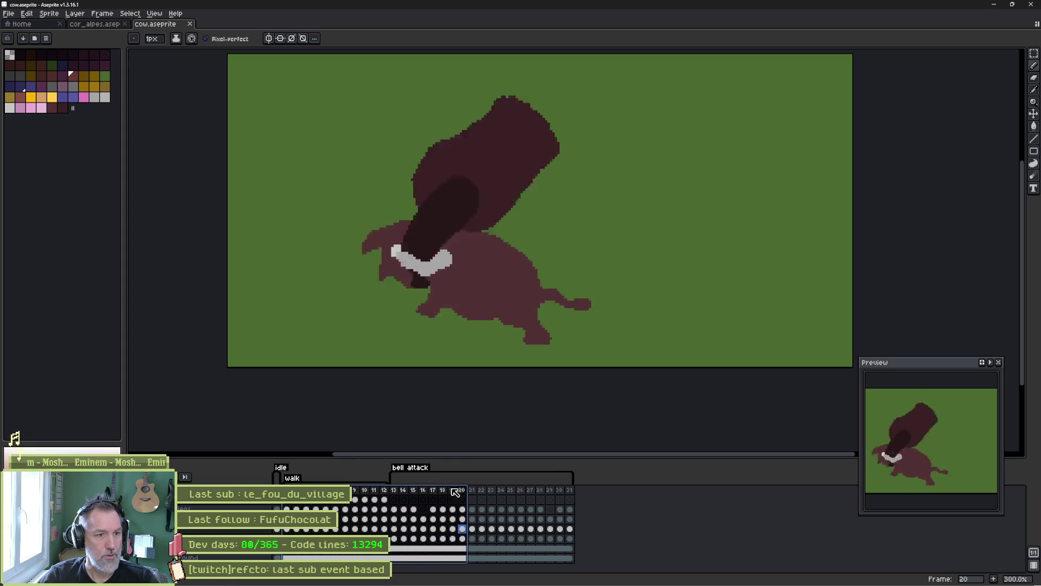
click(994, 4)
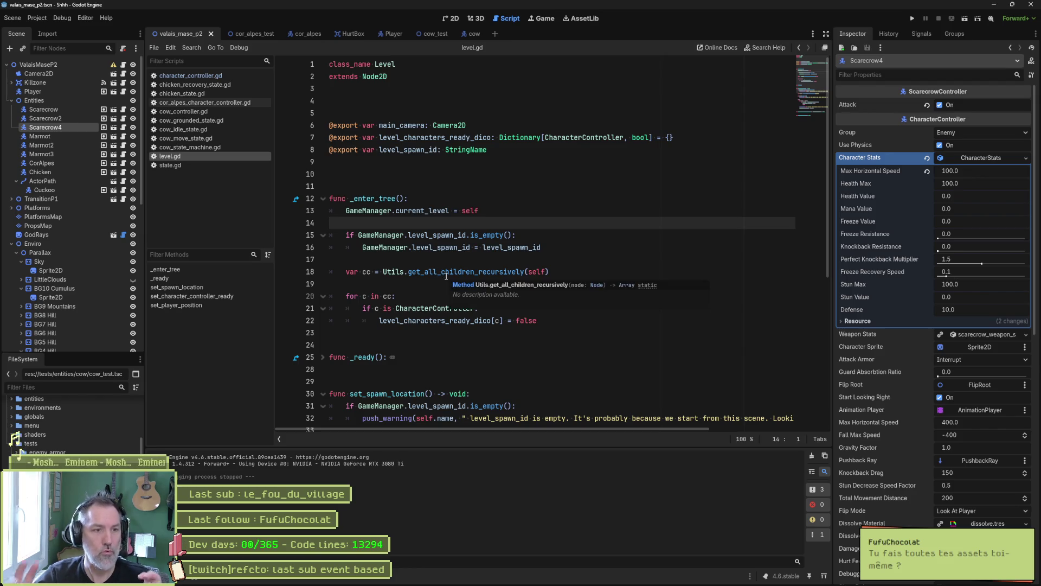
click(427, 264)
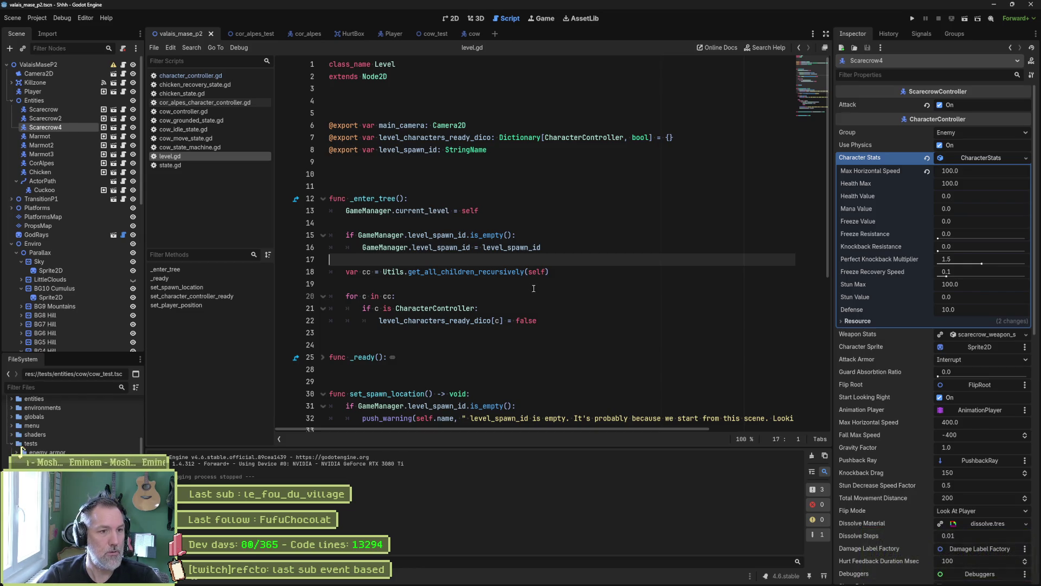
click(542, 272)
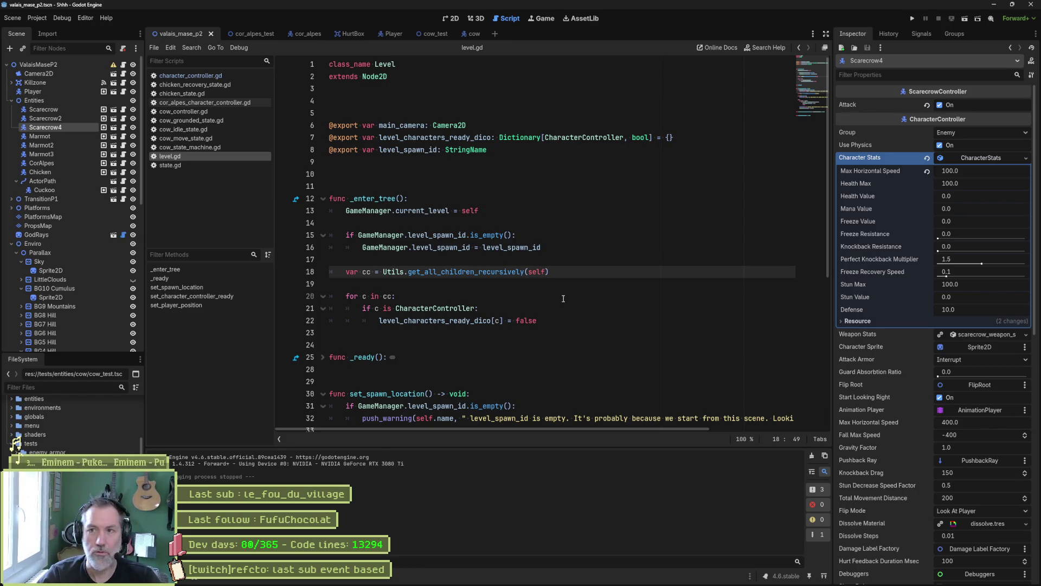
click(494, 301)
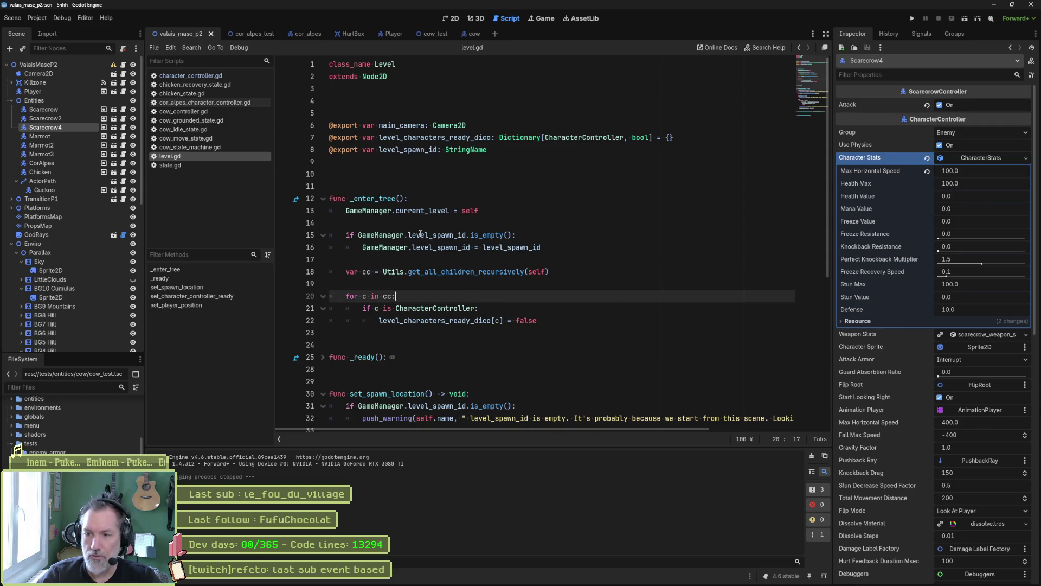
mouse_move(421, 234)
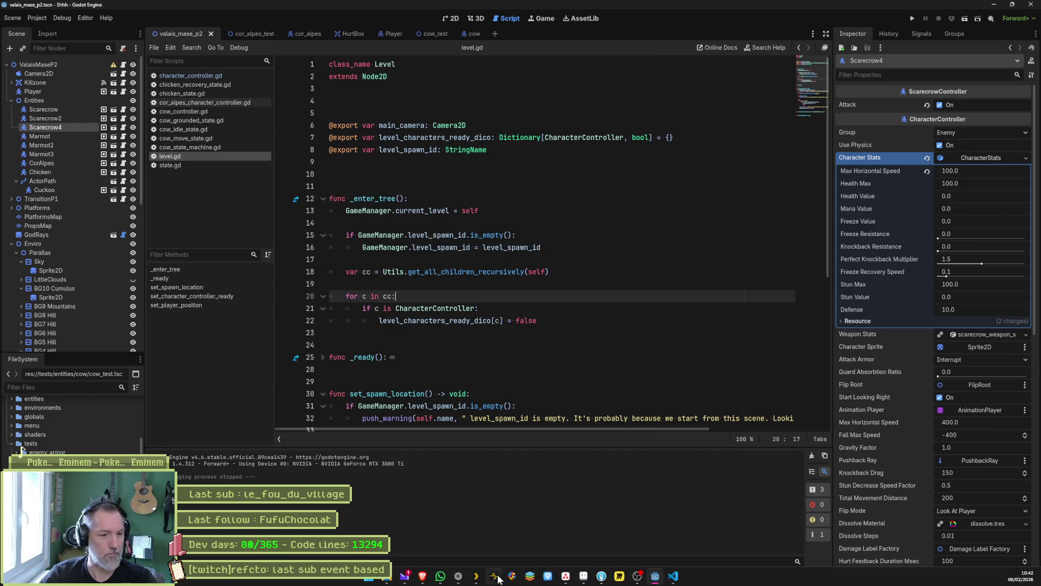
mouse_move(569, 580)
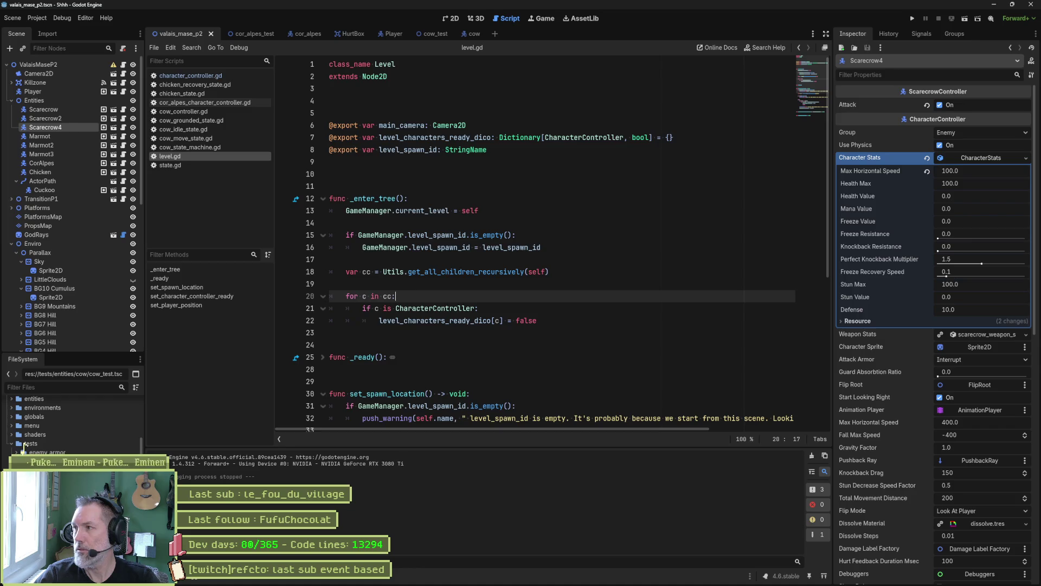
mouse_move(528, 579)
click(459, 577)
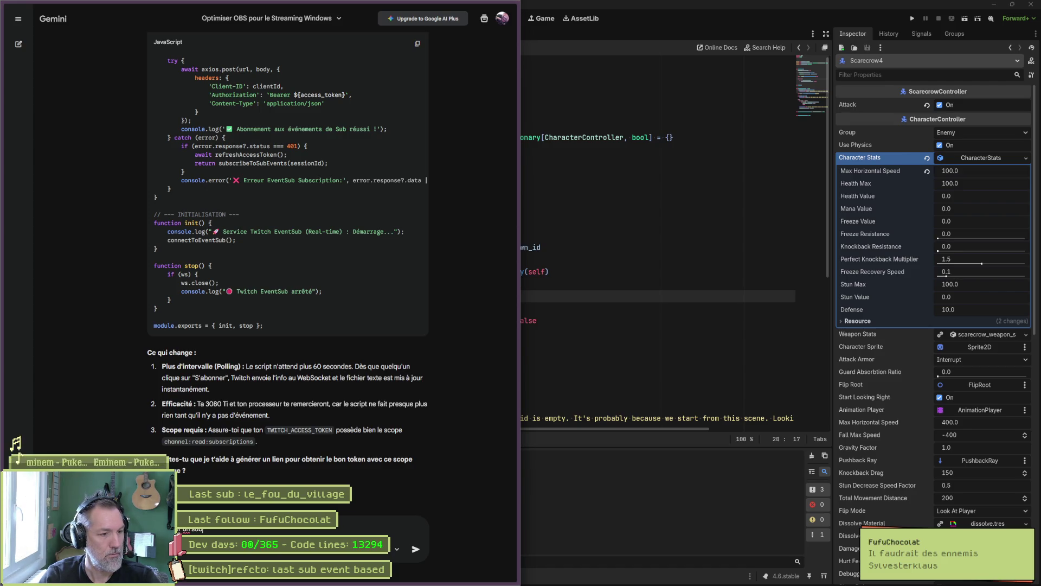
Ask Gemini 'comment simuler un sub event', then start a new web search for 'sylvesterklaus'.
text(nt)
key(Return)
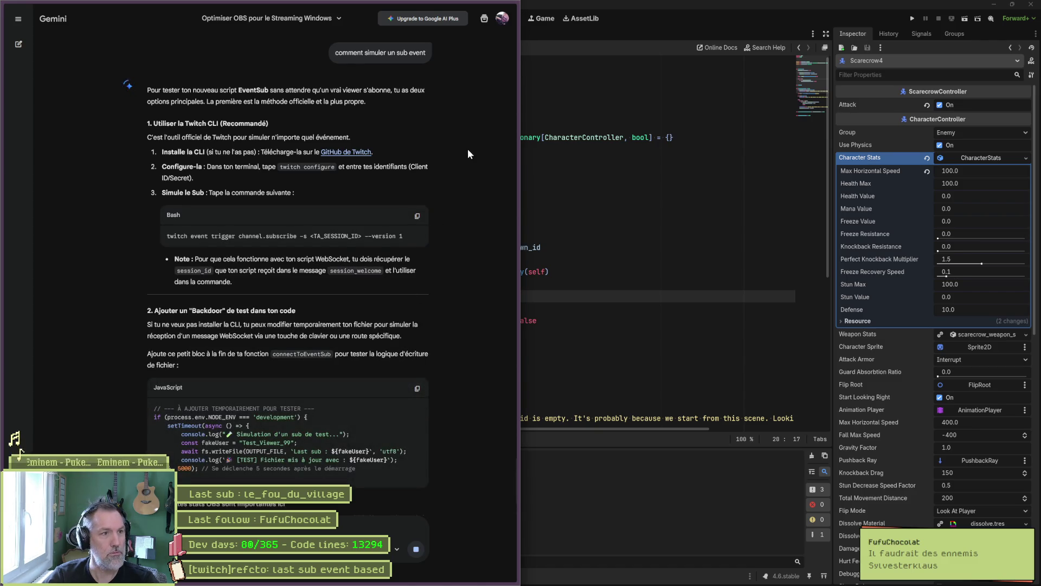
key(ctrl+l)
text(sylve)
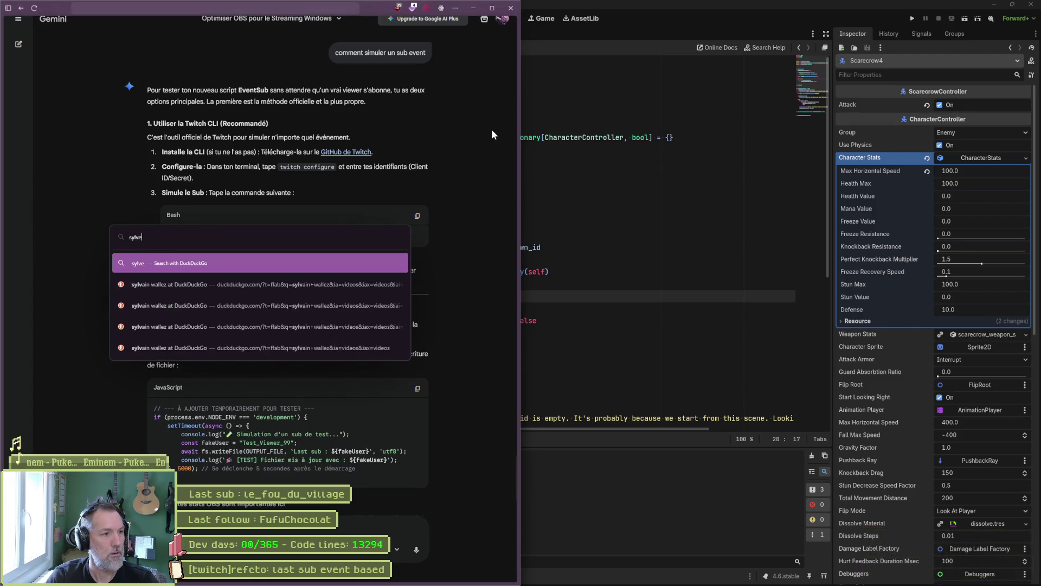
text(sterklaus)
Browse DuckDuckGo image results for 'sylvesterklaus' and open the srf.ch Appenzell Chlaus-Tradition article.
key(Return)
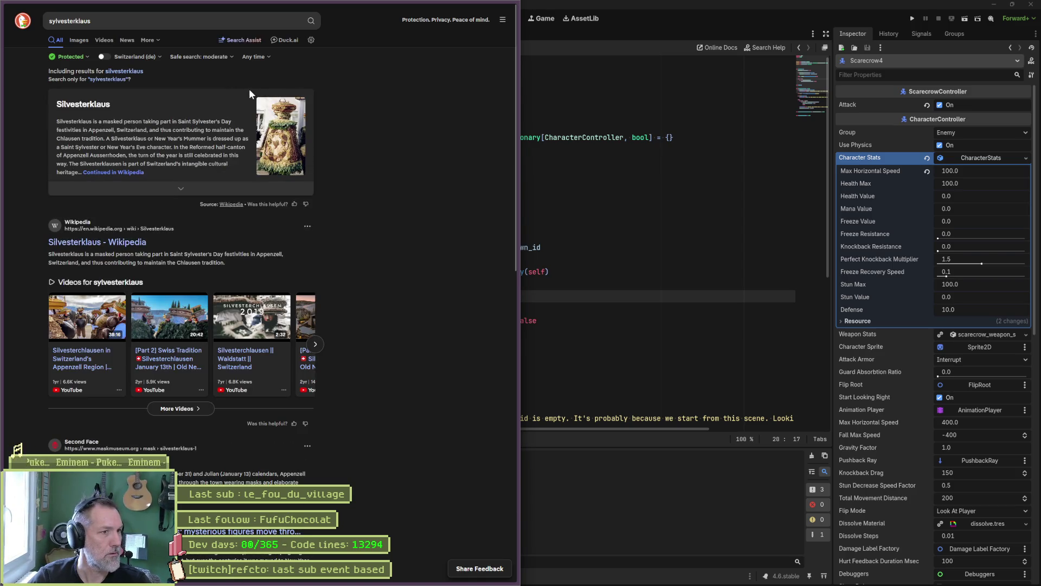
click(78, 41)
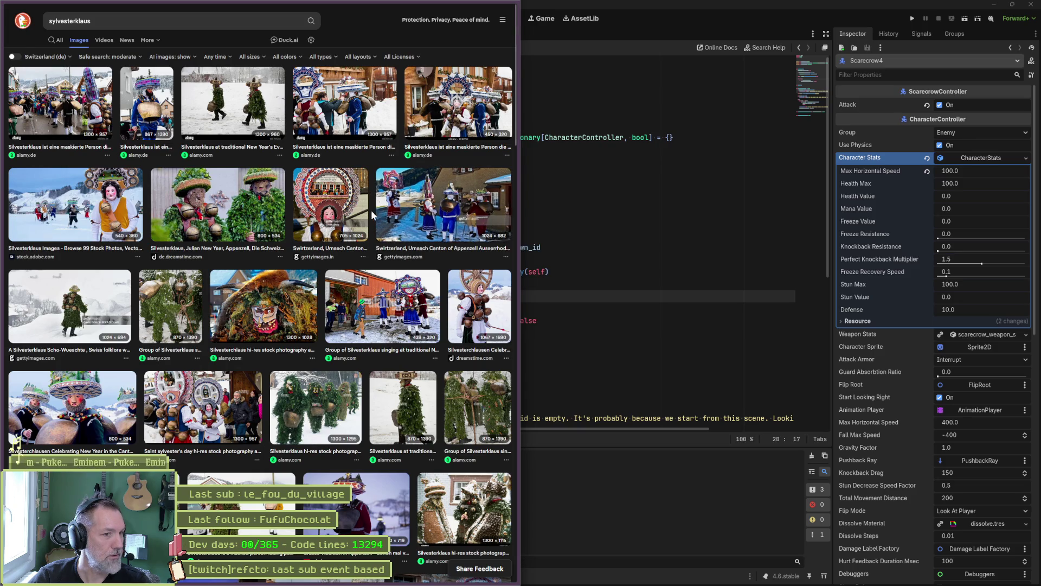
click(297, 394)
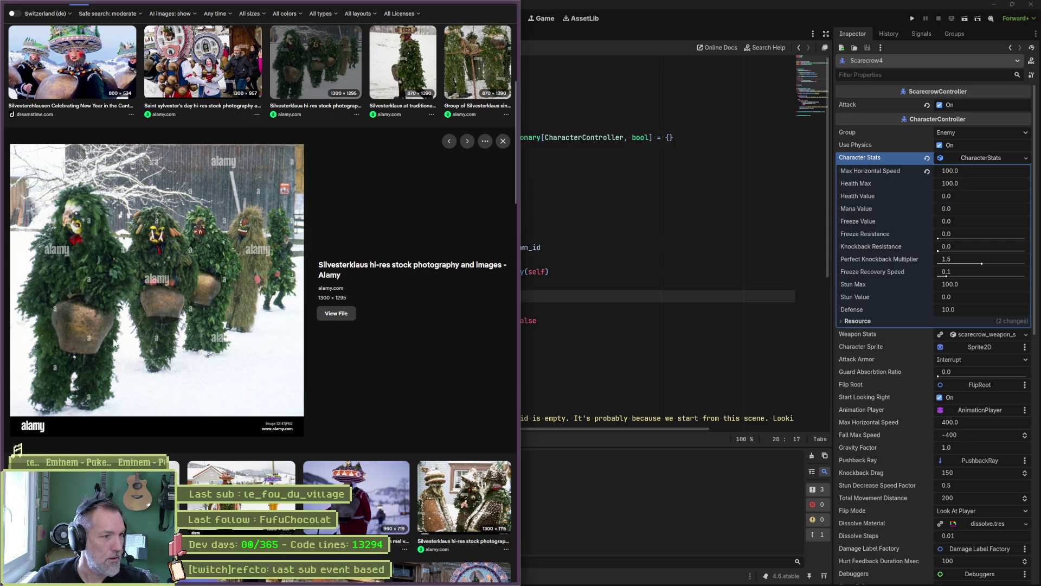
scroll(353, 362, down, 2)
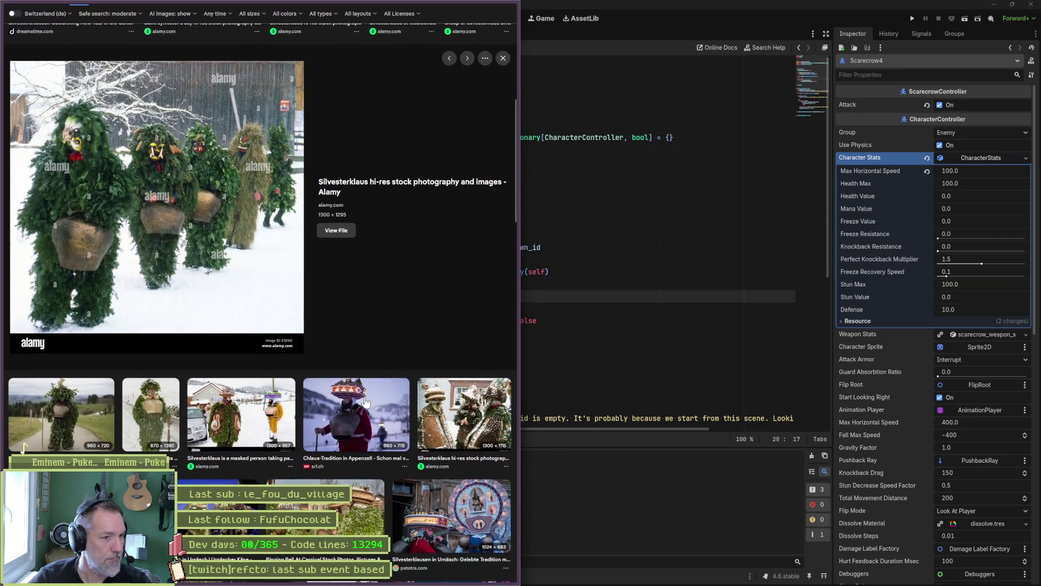
click(366, 402)
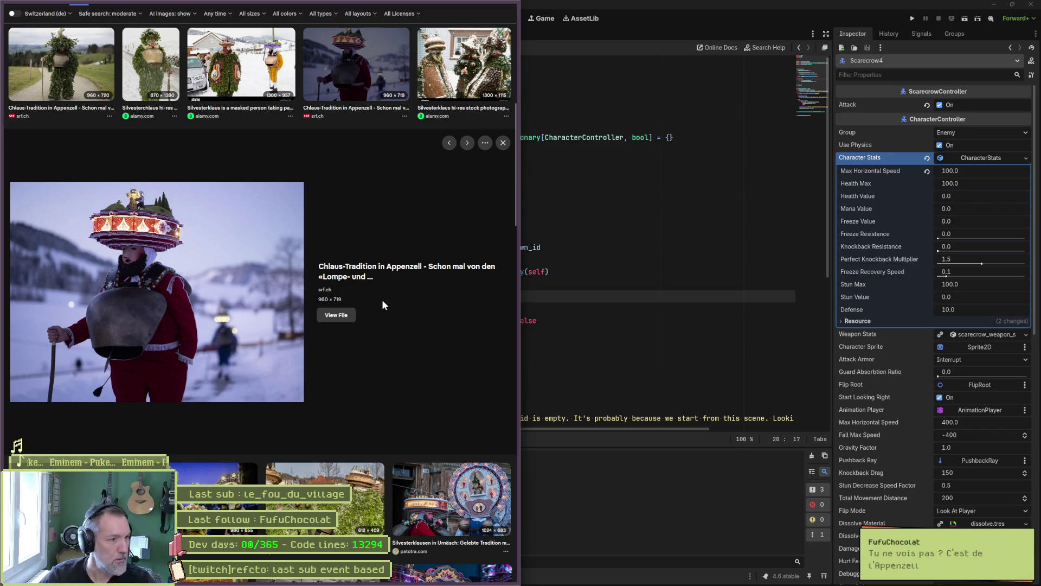
click(385, 272)
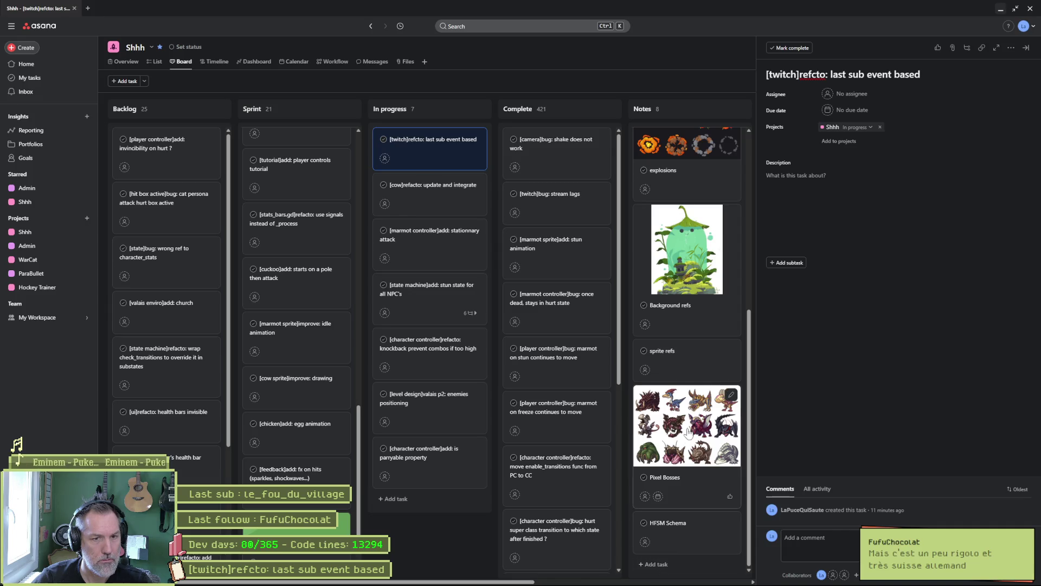
Close the open task details so the full Shhh board is visible.
scroll(685, 348, up, 5)
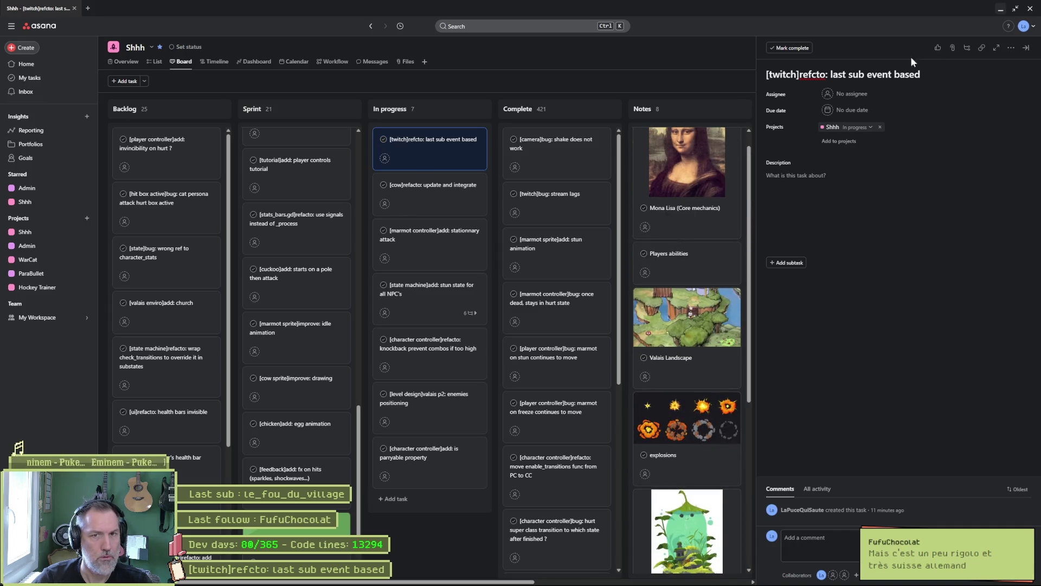
click(1026, 48)
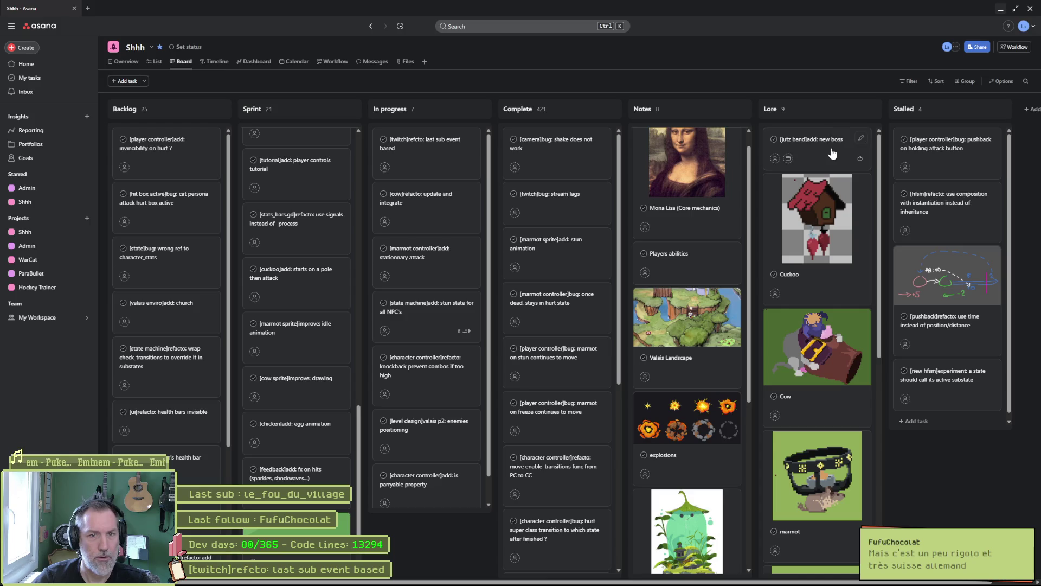
scroll(819, 325, down, 7)
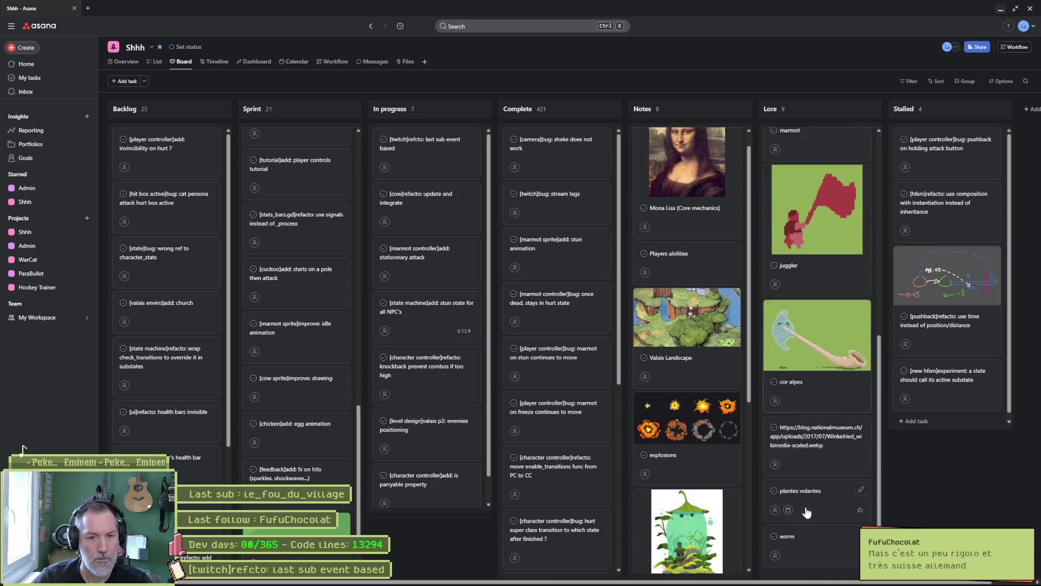
Add a 'Sylvesterklaus' task at the bottom of the Lore column and briefly review its details.
click(794, 564)
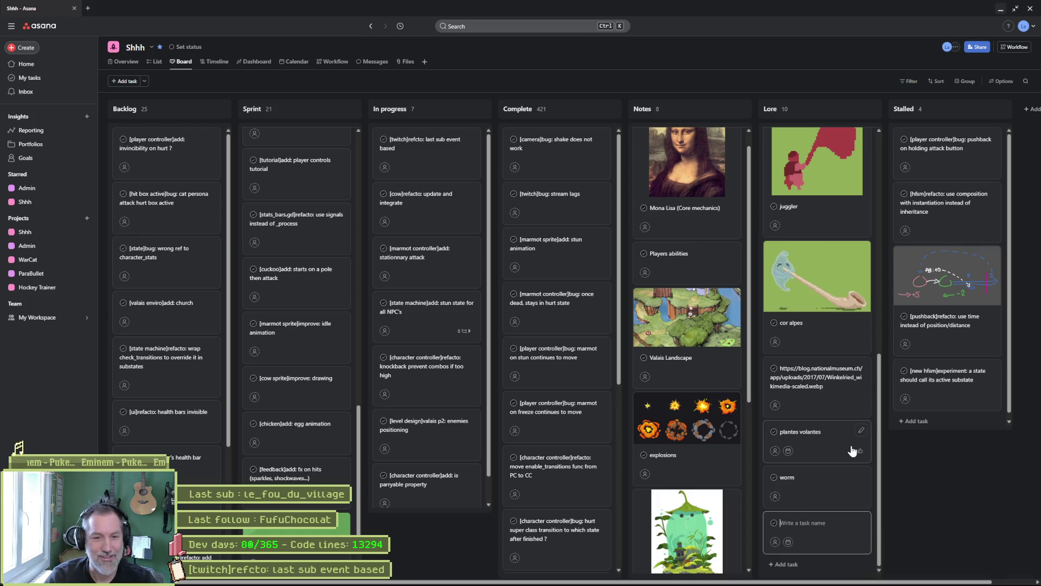
text(Sylvesterklaus)
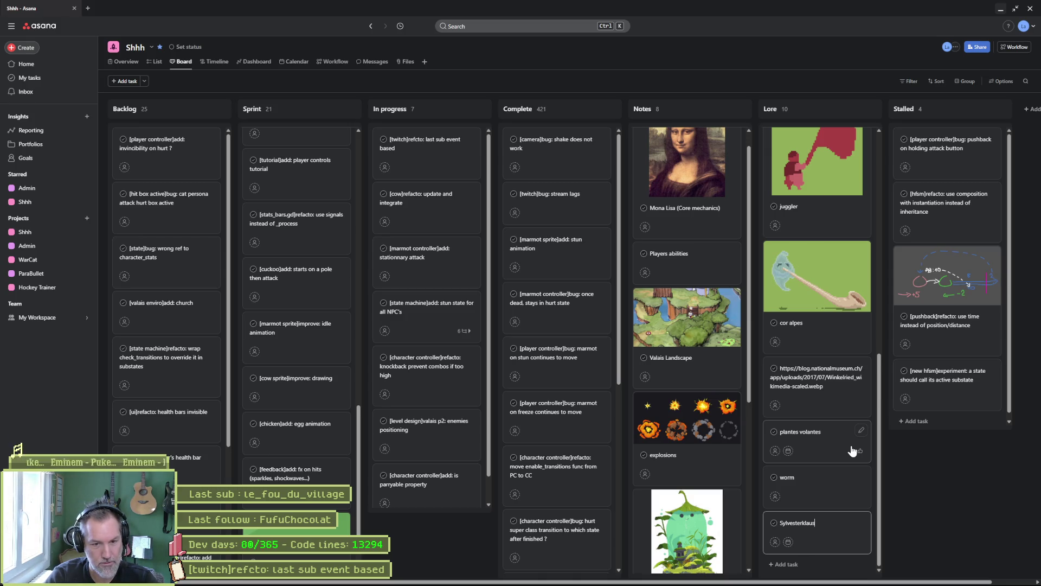
key(Return)
click(830, 477)
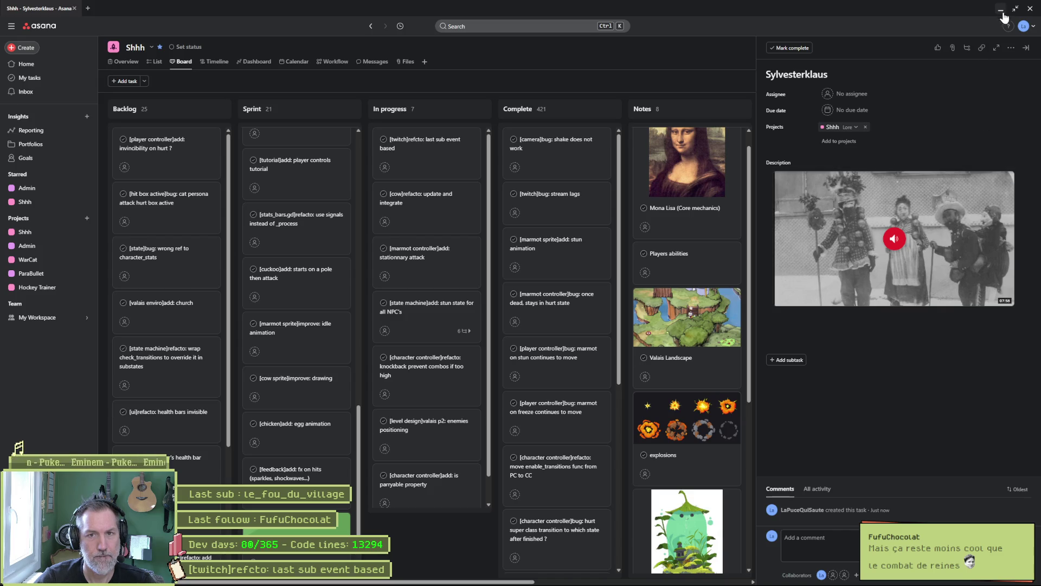
click(1026, 47)
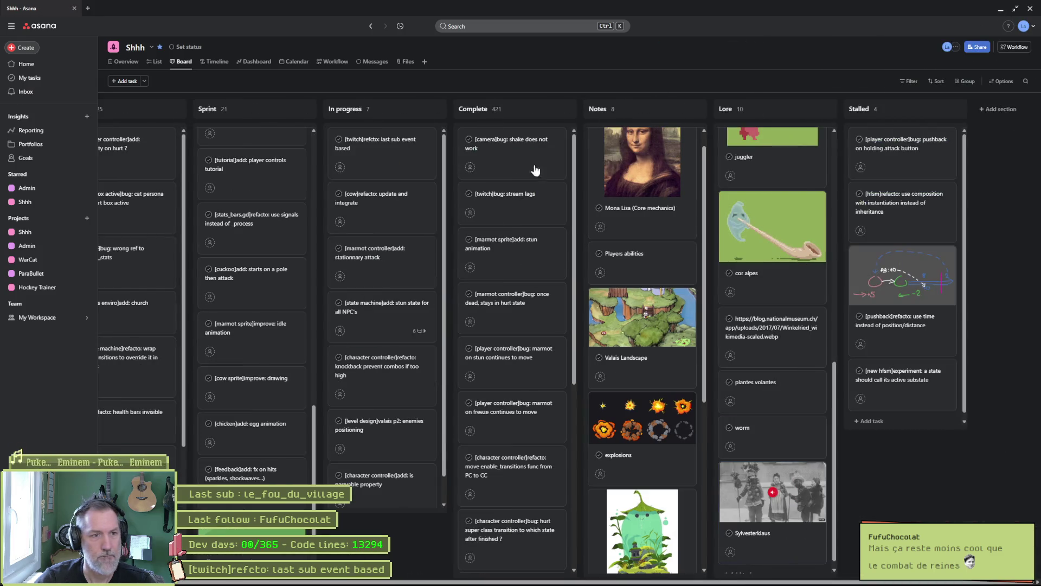
Minimize Asana and switch to the Gemini chat about simulating a sub event.
click(1003, 11)
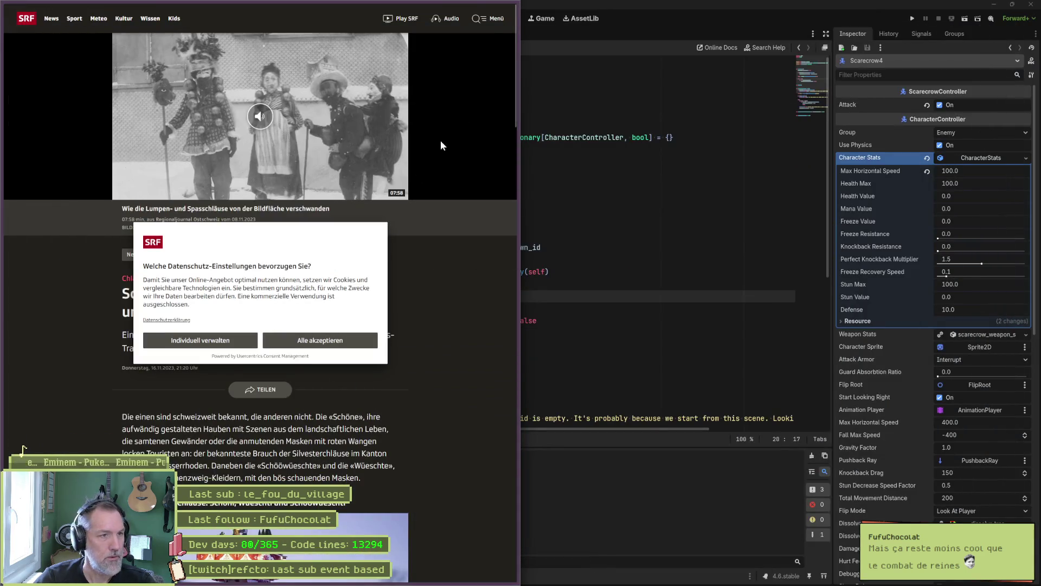
mouse_move(54, 58)
click(33, 93)
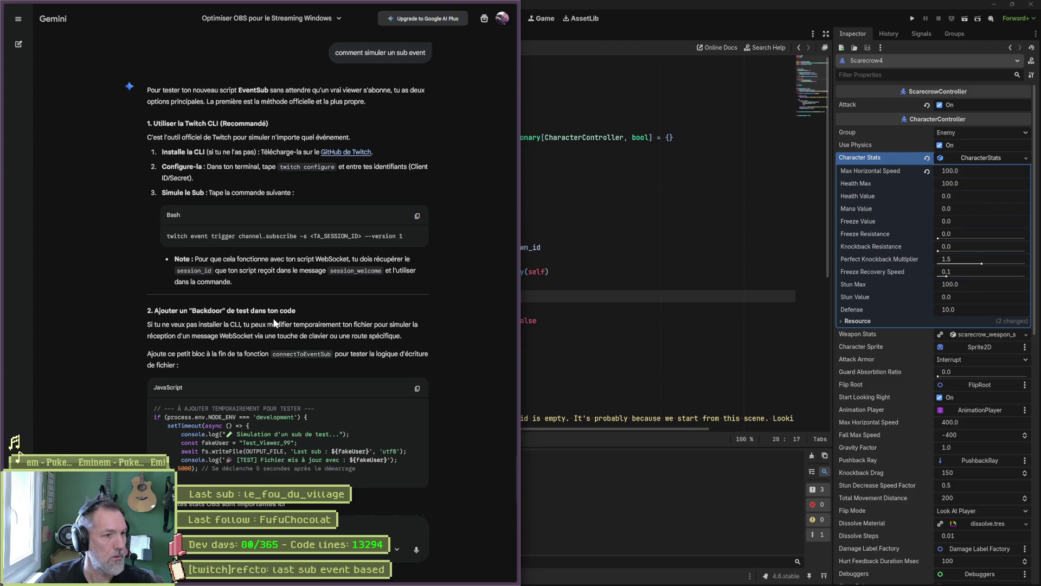
Read Gemini's answer and follow its 'GitHub de Twitch' link to the twitch-cli v1.1.24 release.
scroll(217, 315, down, 1)
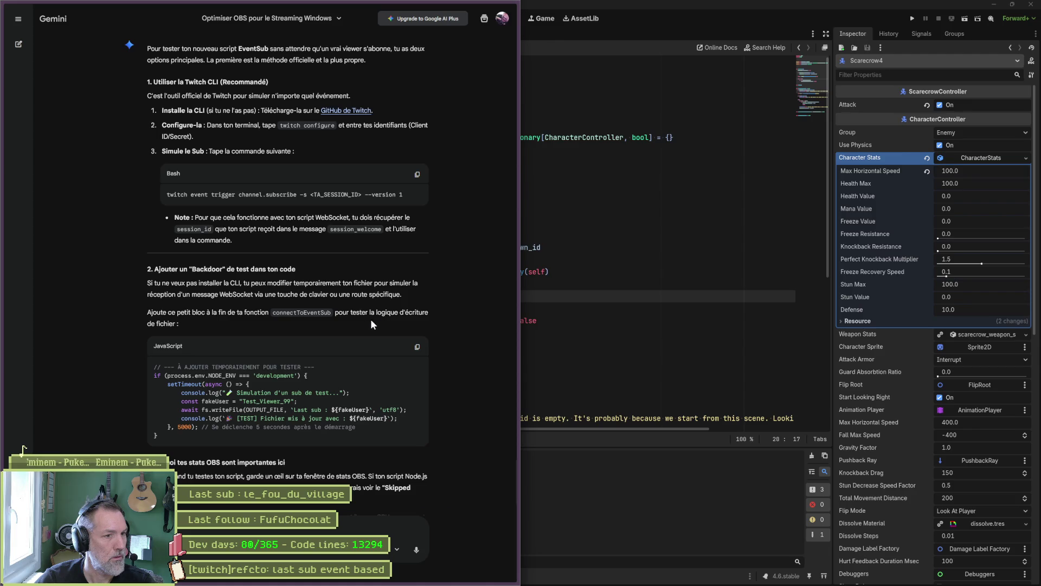
scroll(275, 330, down, 2)
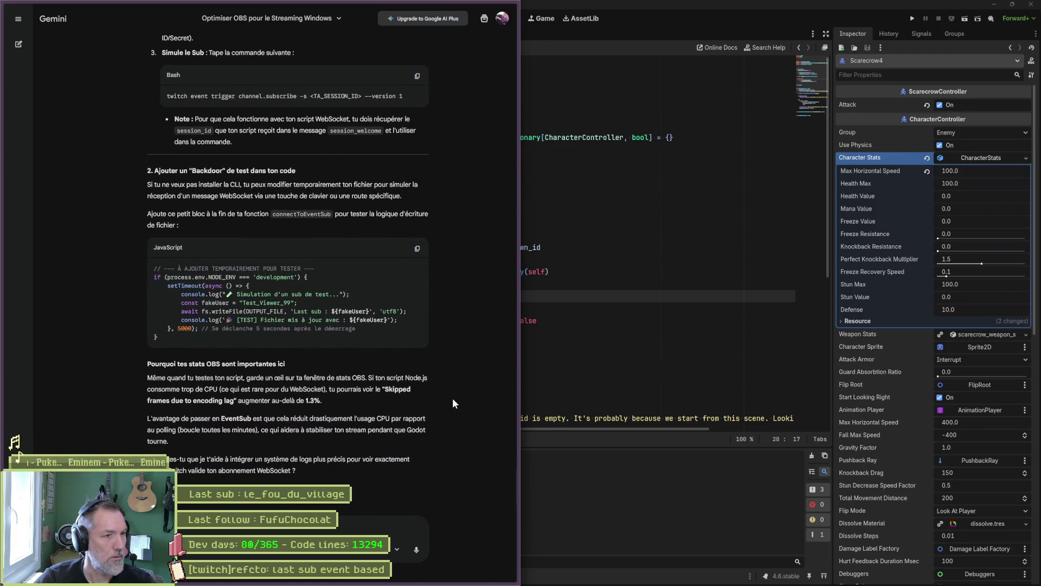
scroll(439, 398, up, 3)
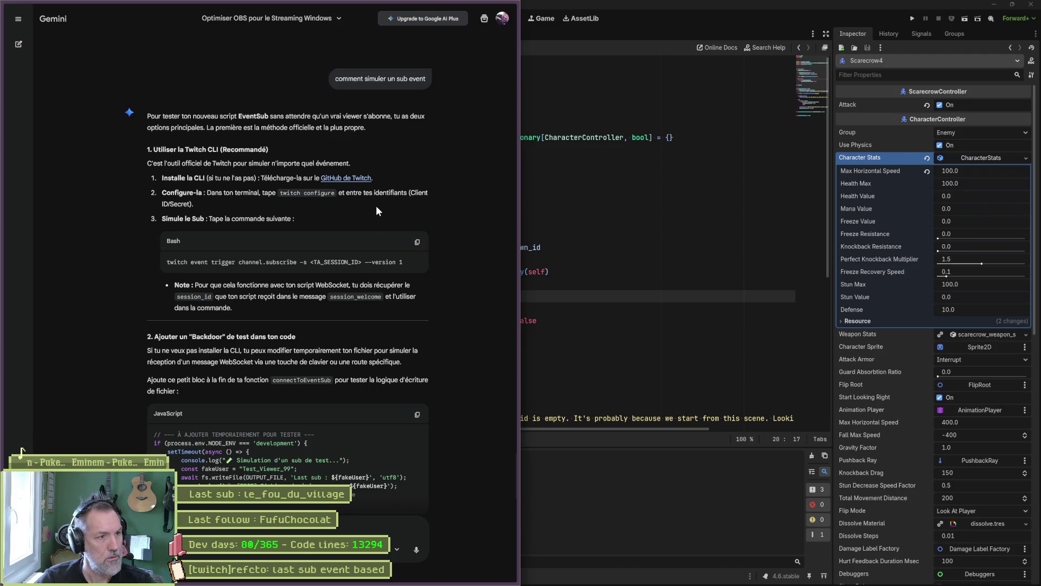
click(359, 181)
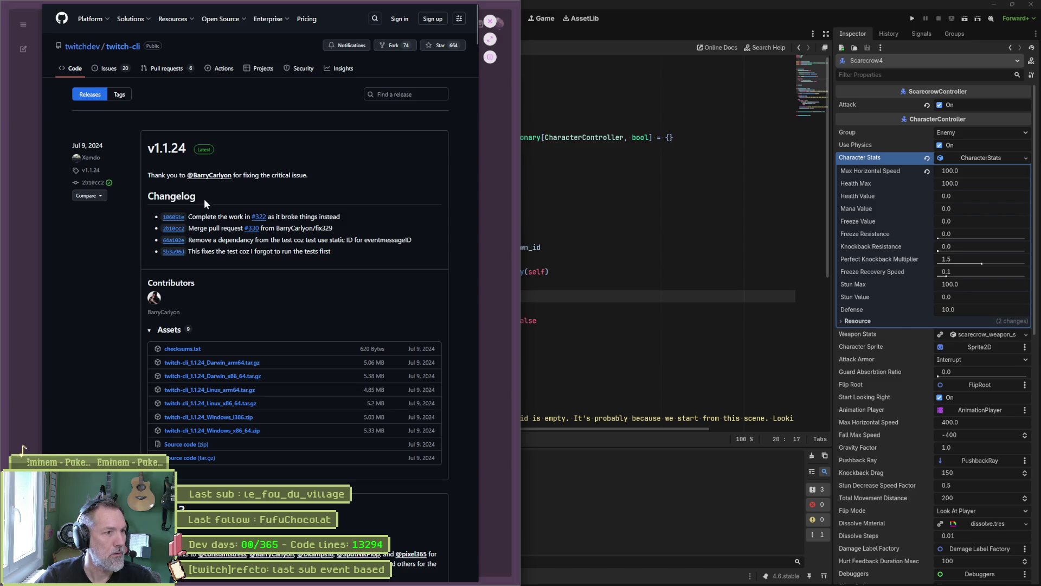
Browse the twitch-cli repository files at tag v1.1.24.
scroll(207, 298, down, 5)
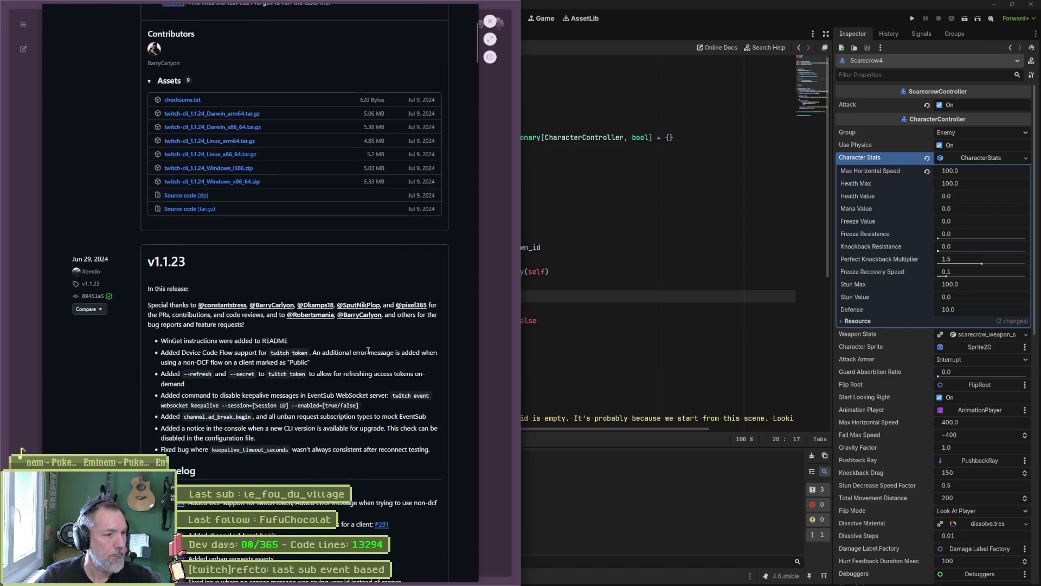
scroll(426, 365, up, 5)
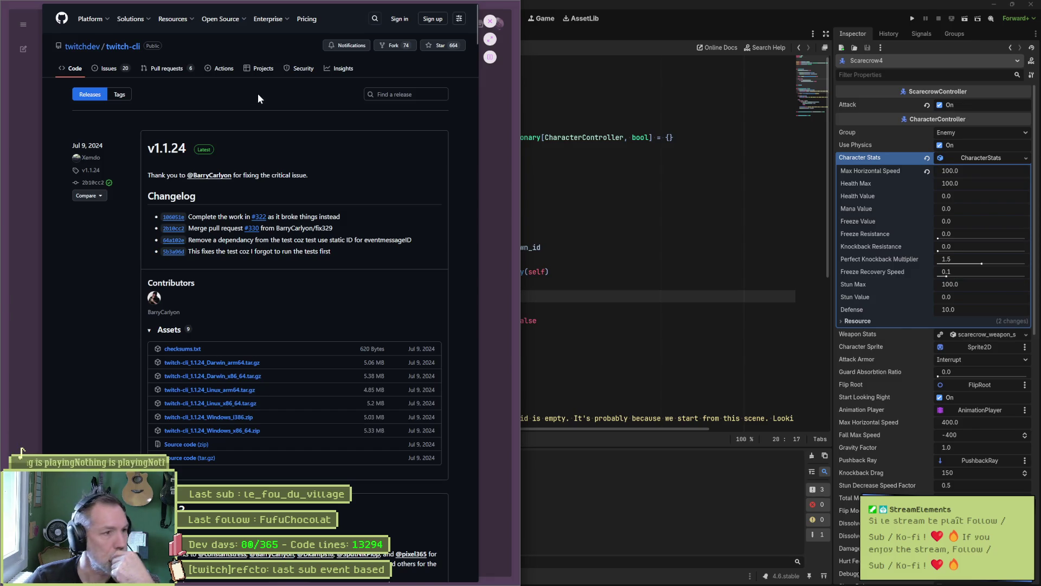
click(101, 195)
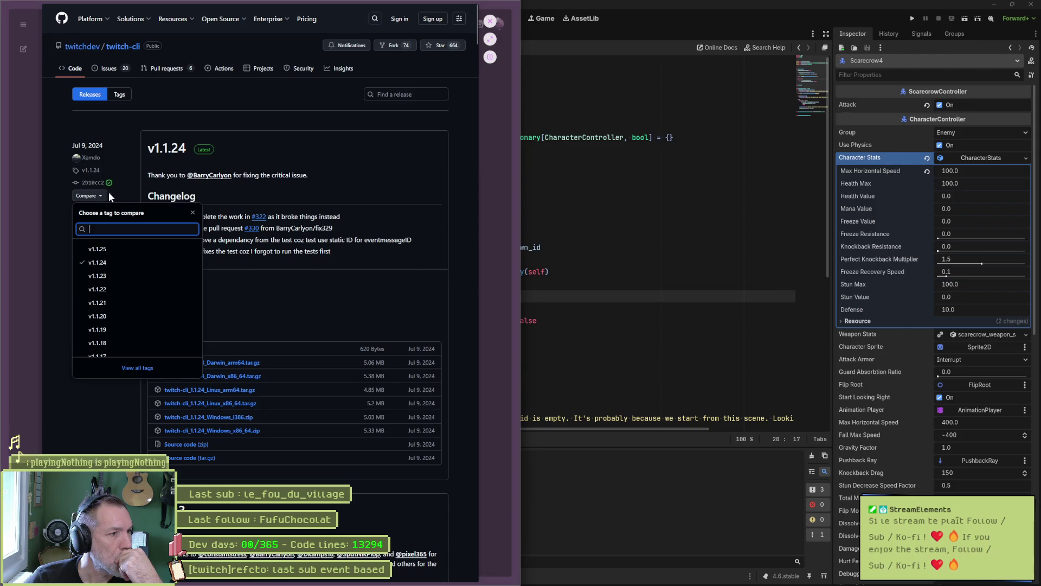
click(120, 196)
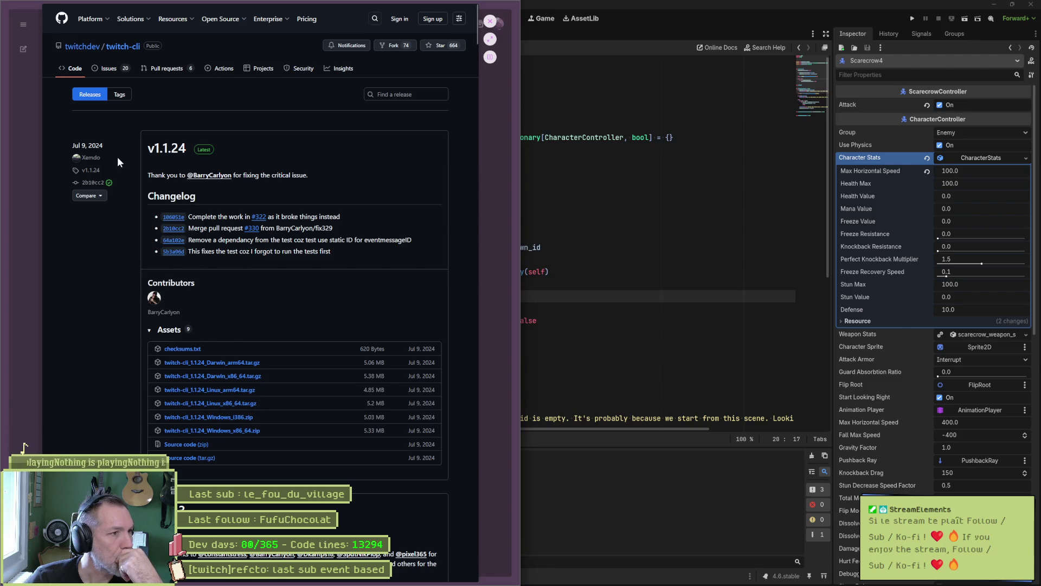
click(92, 172)
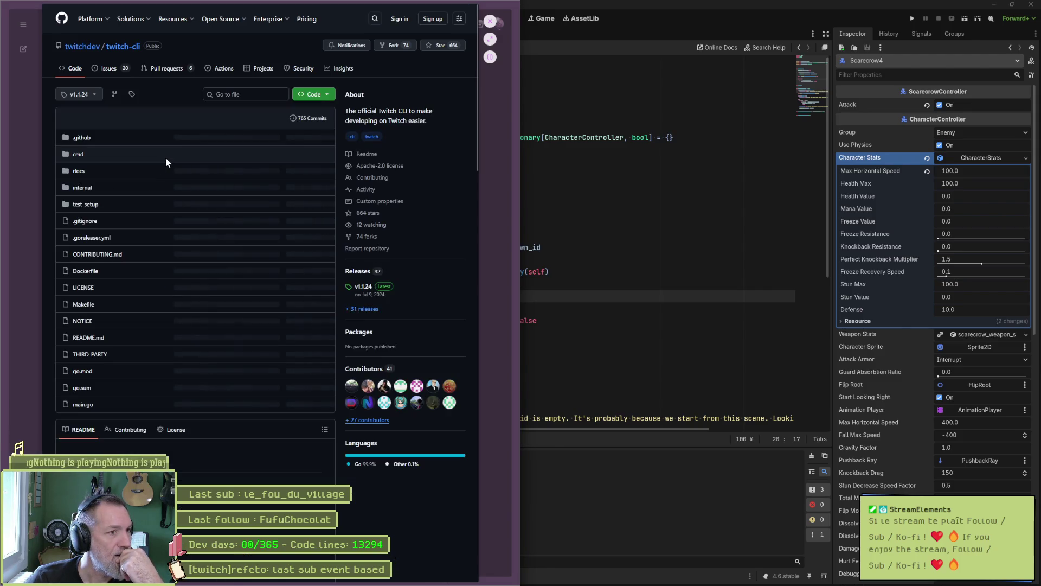
Show the repository's clone and download options, then pop GitHub out and return to Gemini.
click(328, 95)
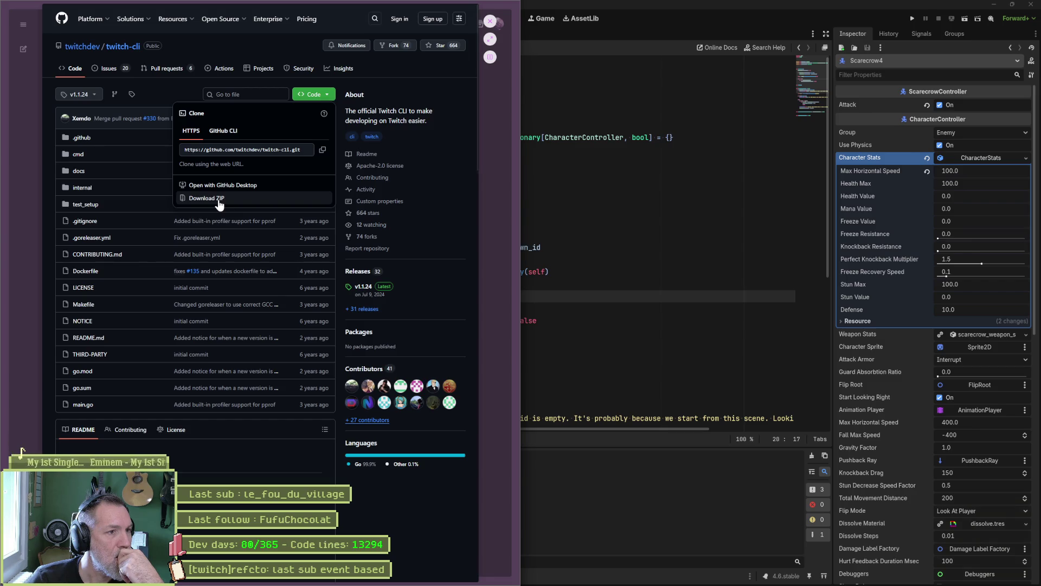
click(490, 38)
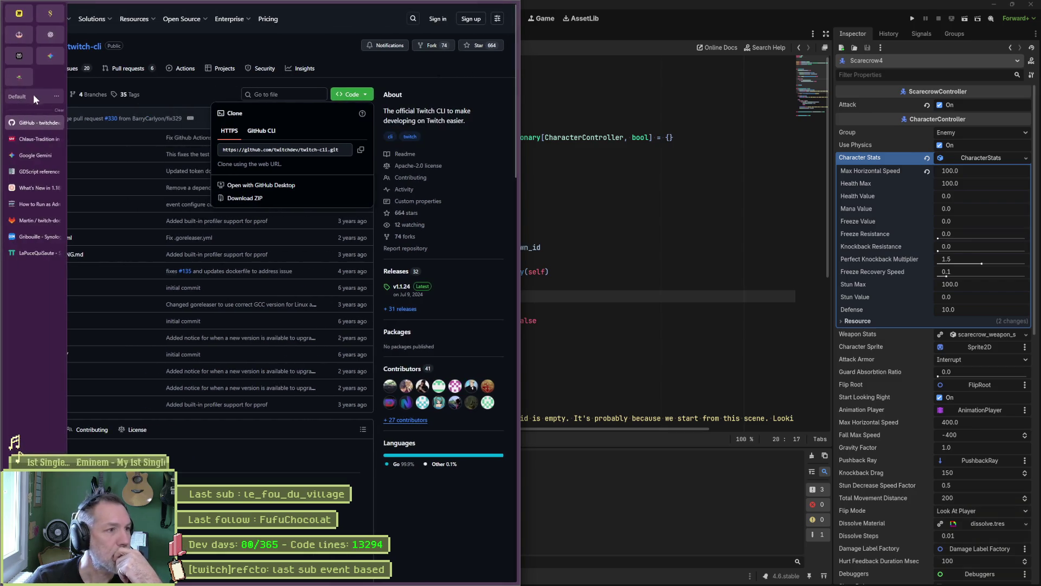
click(33, 93)
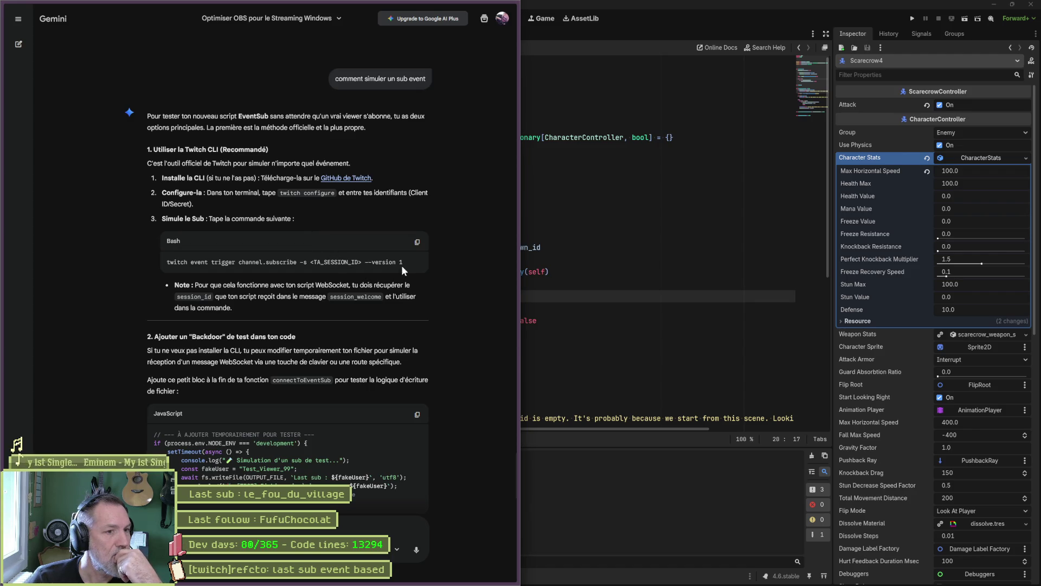
Select the 'twitch event trigger channel.subscribe' command line in Gemini's answer.
drag(401, 263, 166, 264)
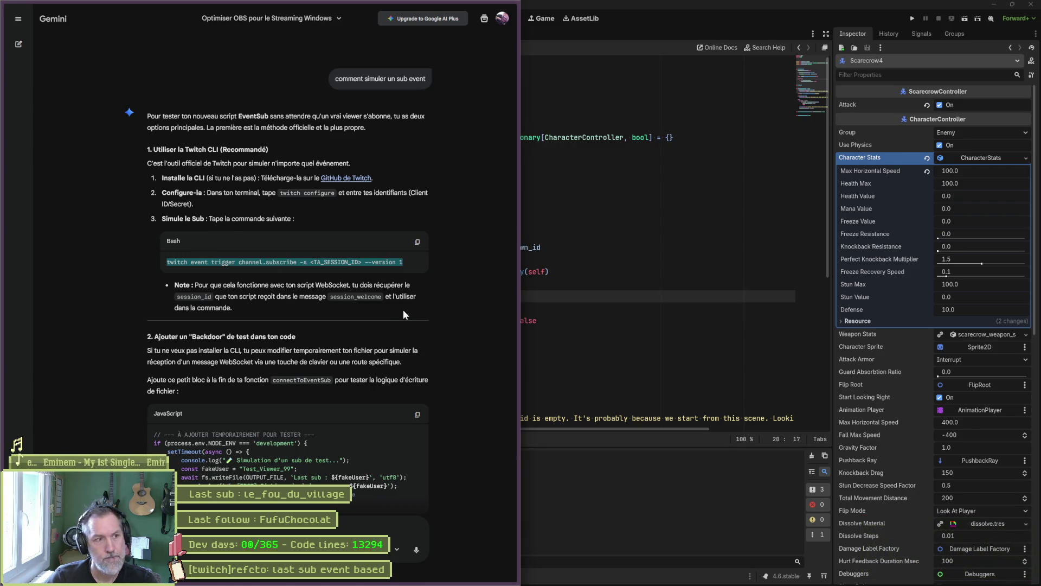
Return to the twitch-cli GitHub page and scroll down its README toward the install instructions.
mouse_move(32, 135)
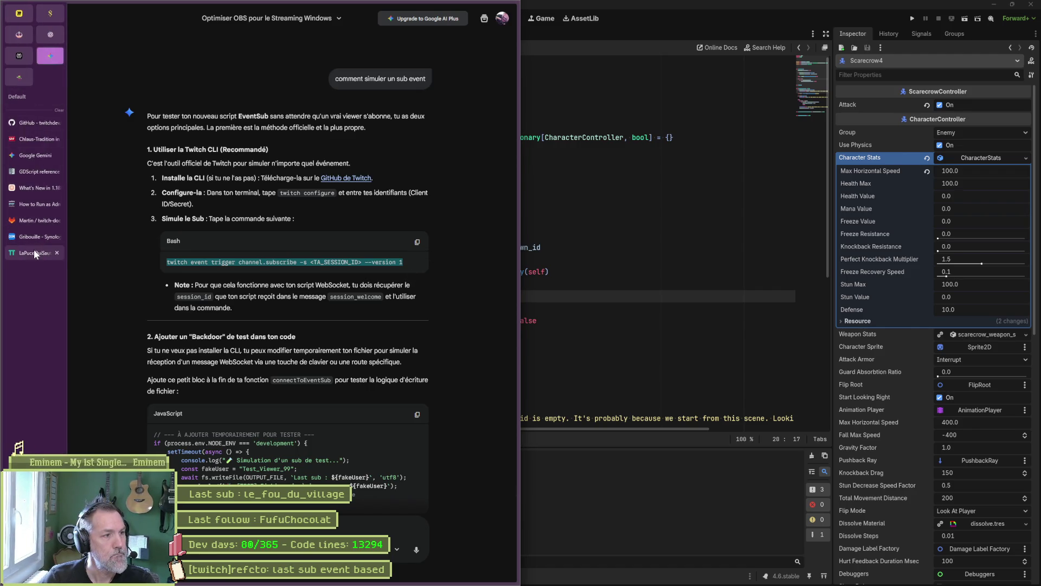
click(35, 124)
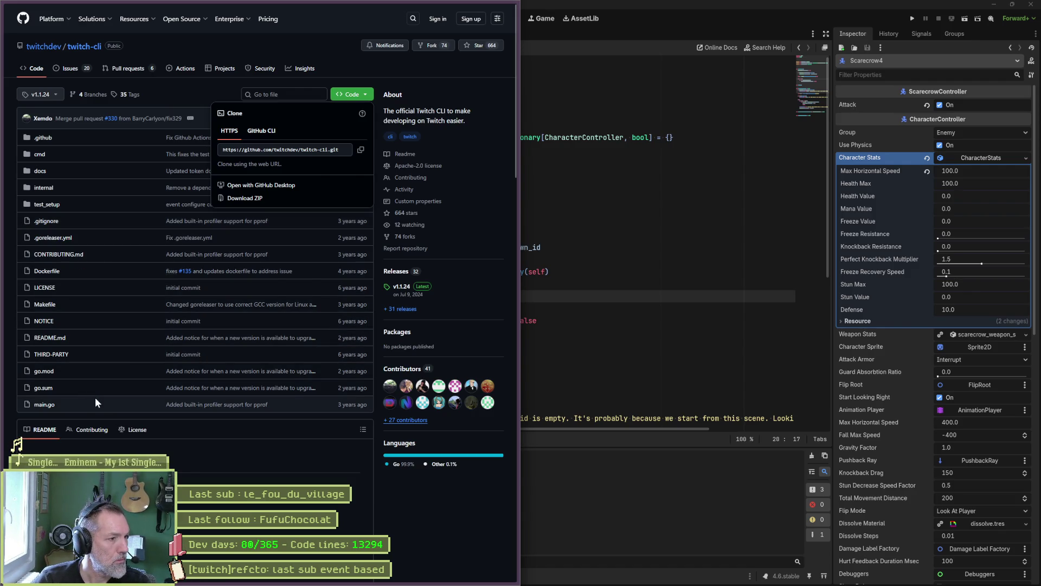
scroll(130, 399, down, 3)
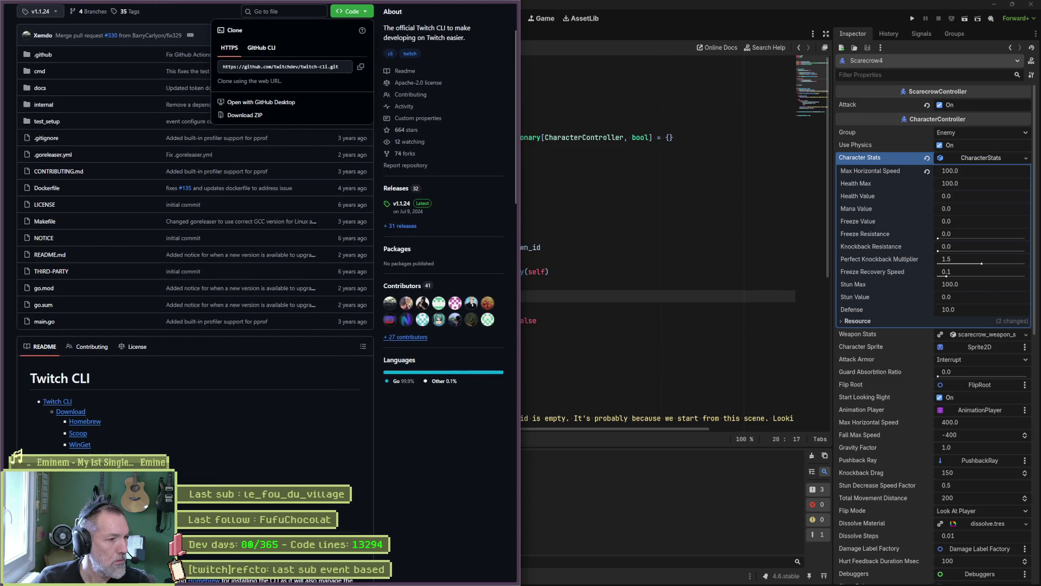
scroll(120, 440, down, 3)
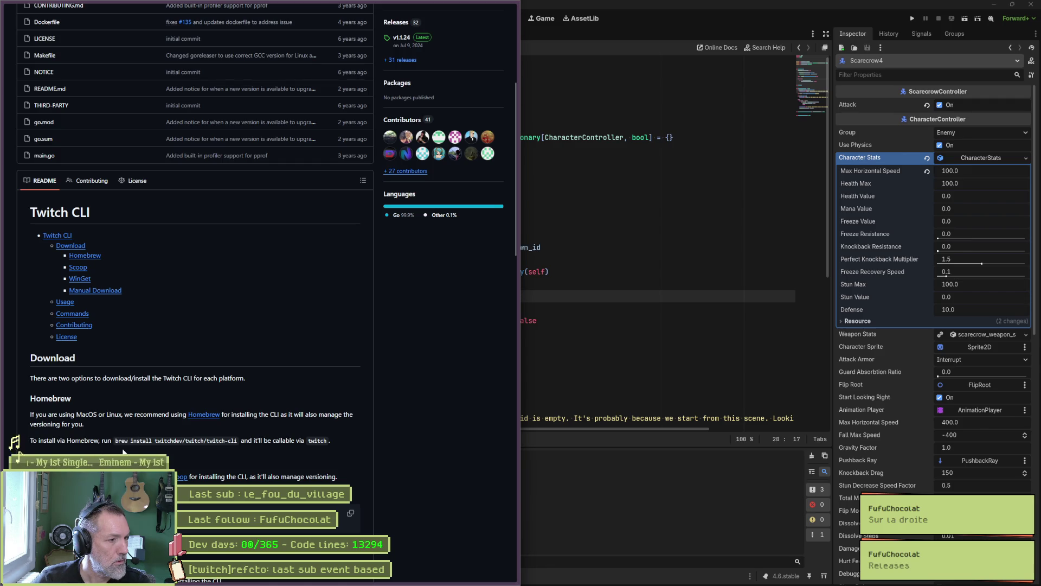
scroll(122, 452, down, 1)
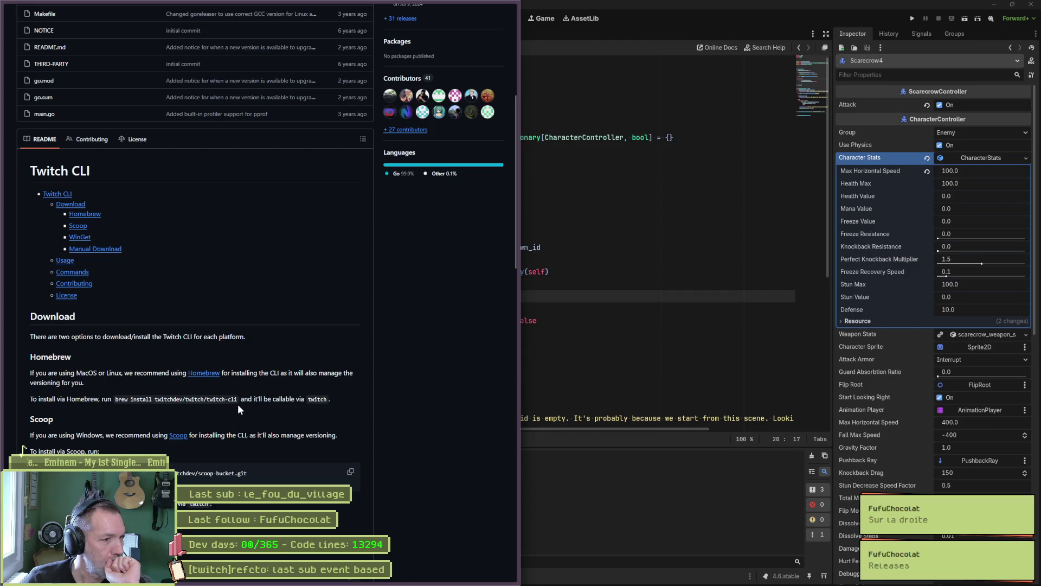
scroll(239, 415, down, 2)
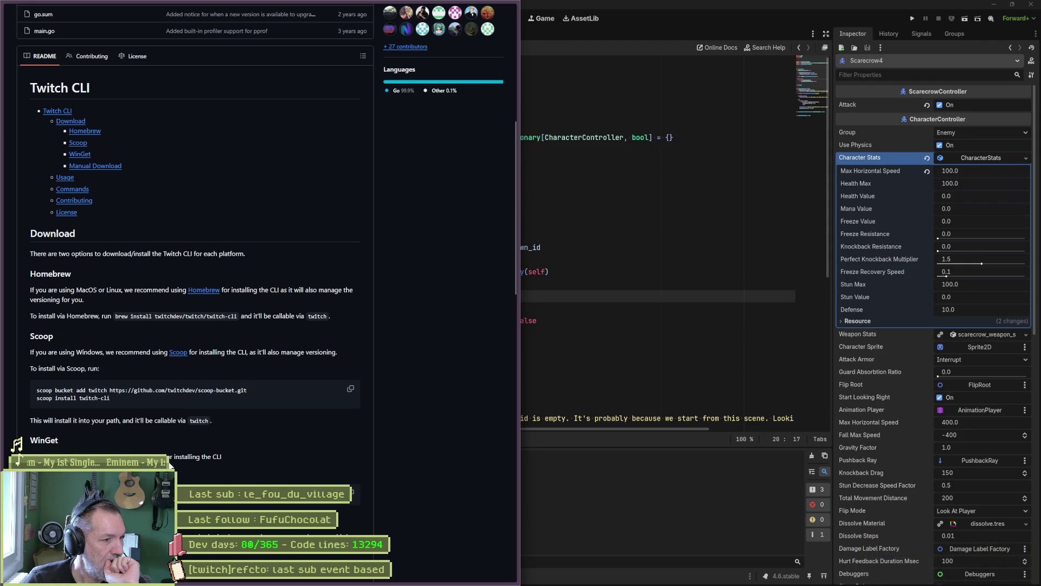
scroll(239, 415, down, 2)
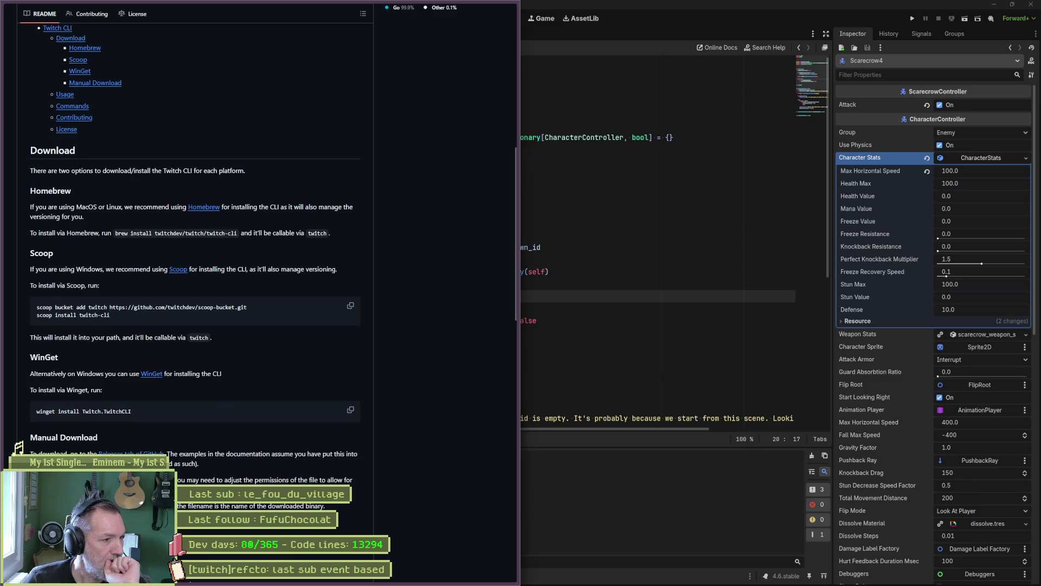
scroll(119, 436, down, 1)
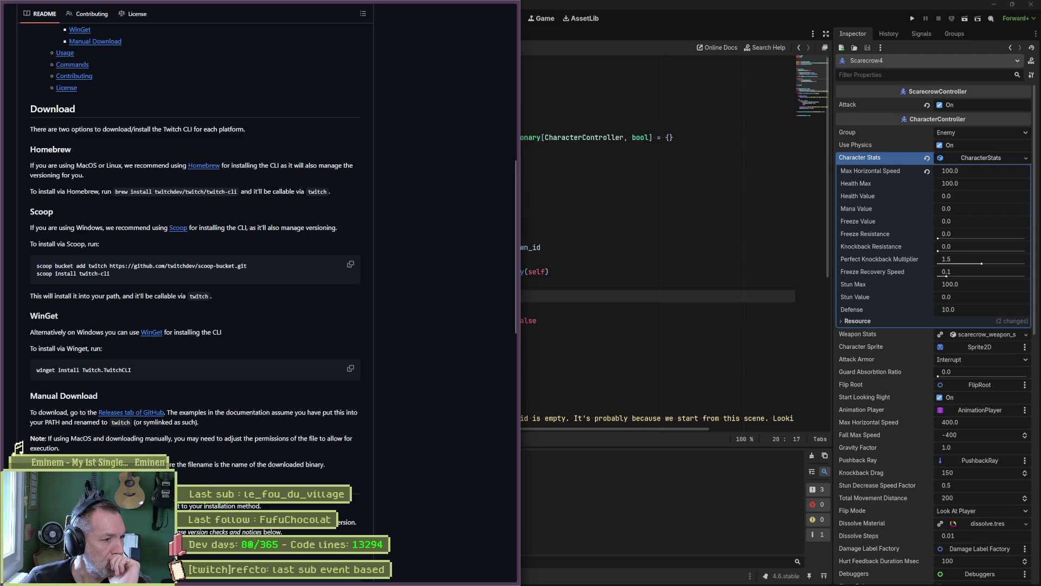
scroll(187, 471, down, 2)
Locate the README's WinGet section ('winget install Twitch.TwitchCLI') and open the official WinGet documentation.
scroll(63, 372, down, 8)
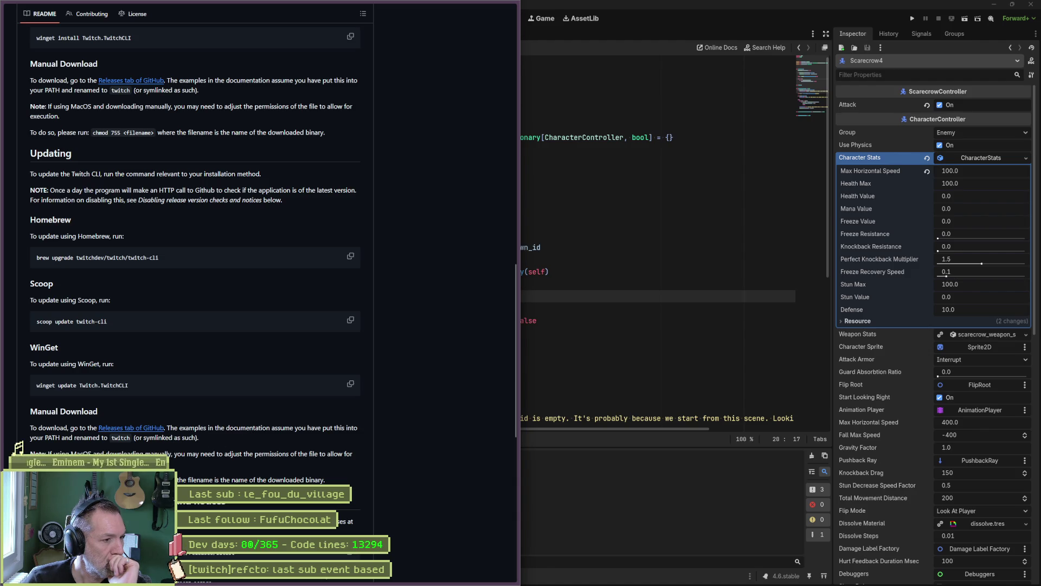
scroll(163, 442, down, 3)
scroll(160, 439, down, 4)
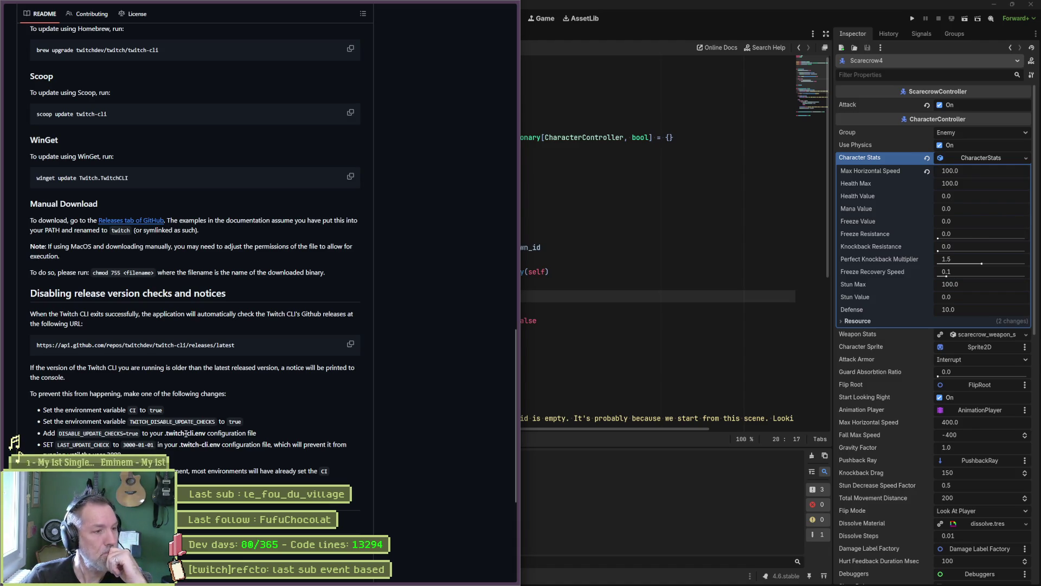
scroll(94, 442, down, 2)
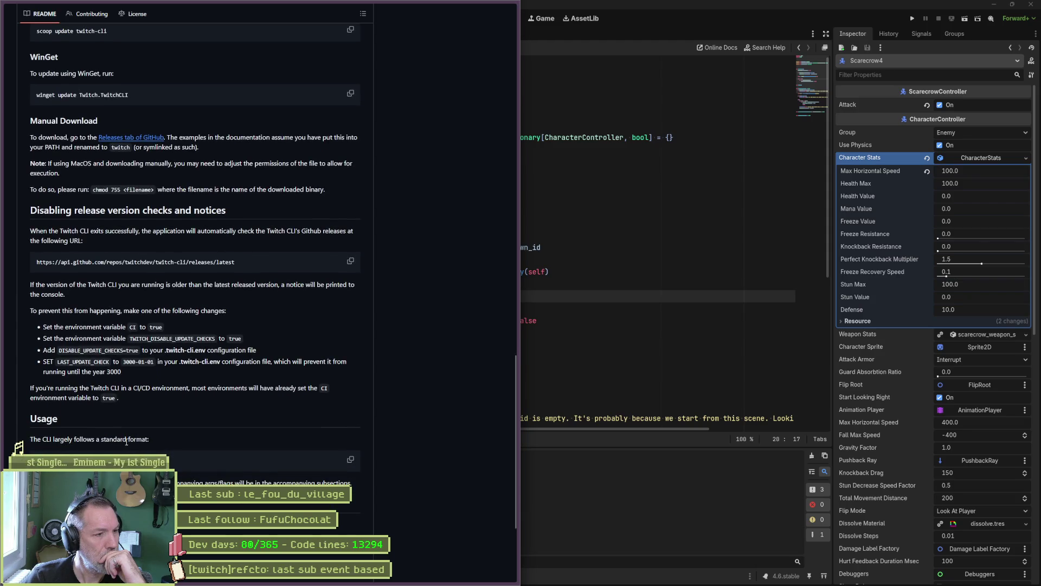
scroll(94, 442, down, 3)
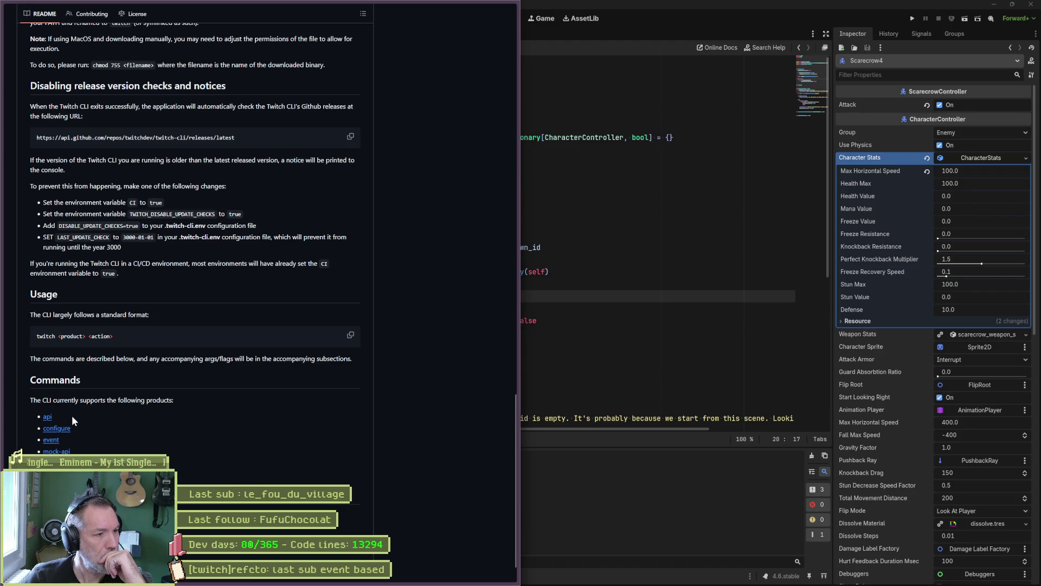
scroll(233, 476, up, 3)
scroll(233, 476, up, 2)
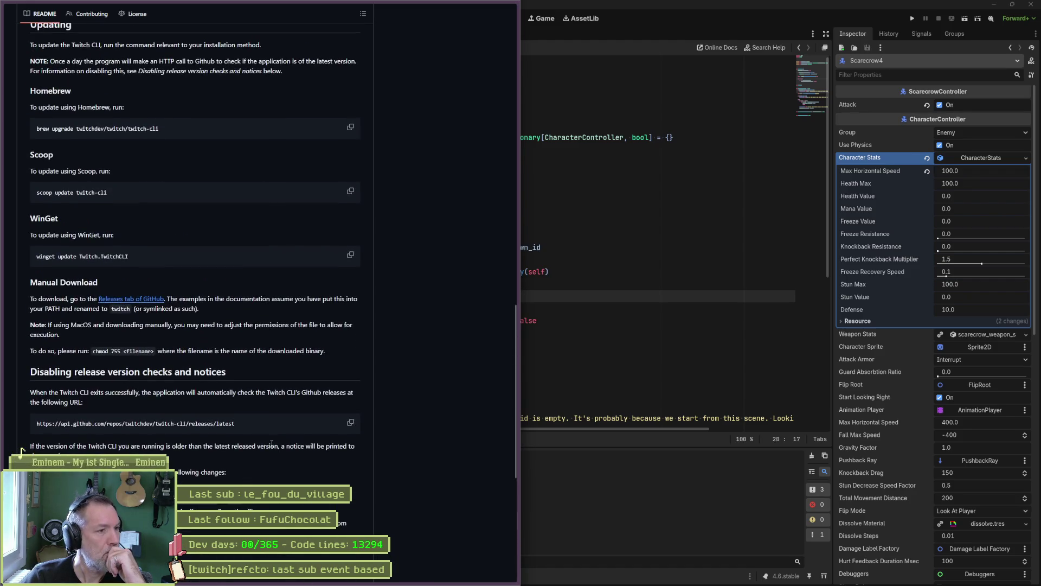
scroll(296, 413, up, 6)
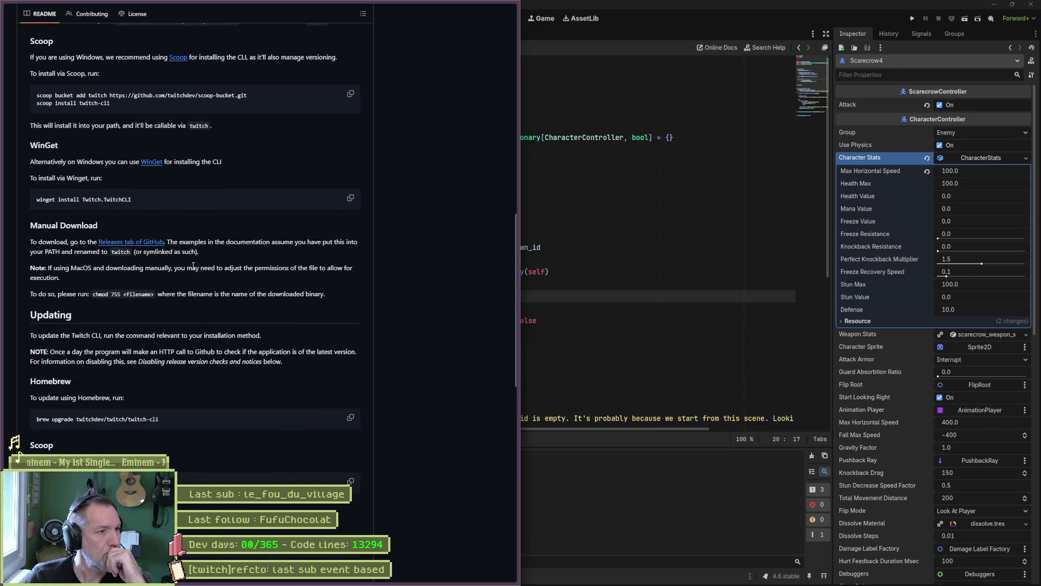
scroll(158, 181, up, 10)
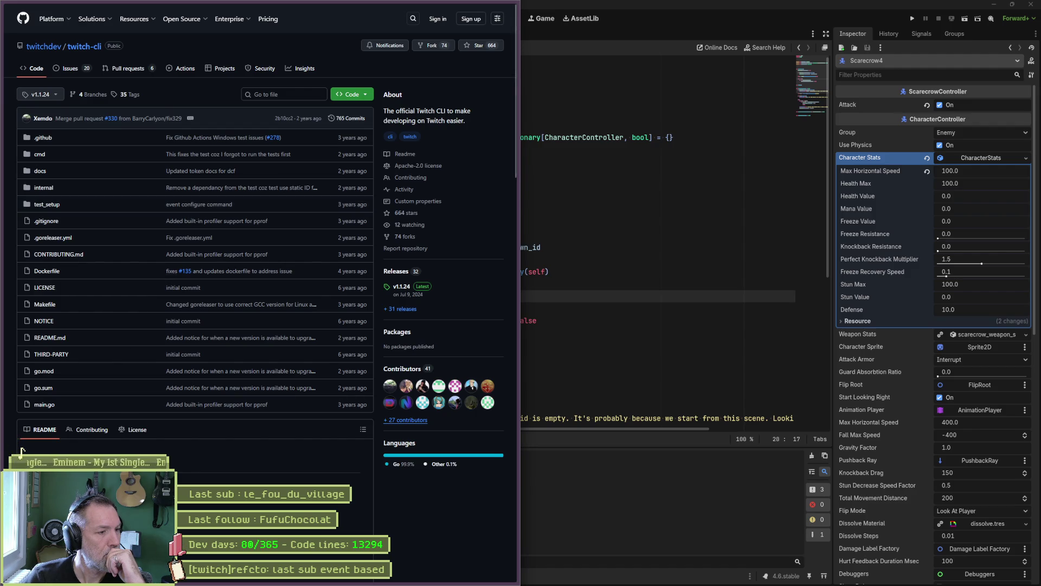
scroll(127, 402, down, 15)
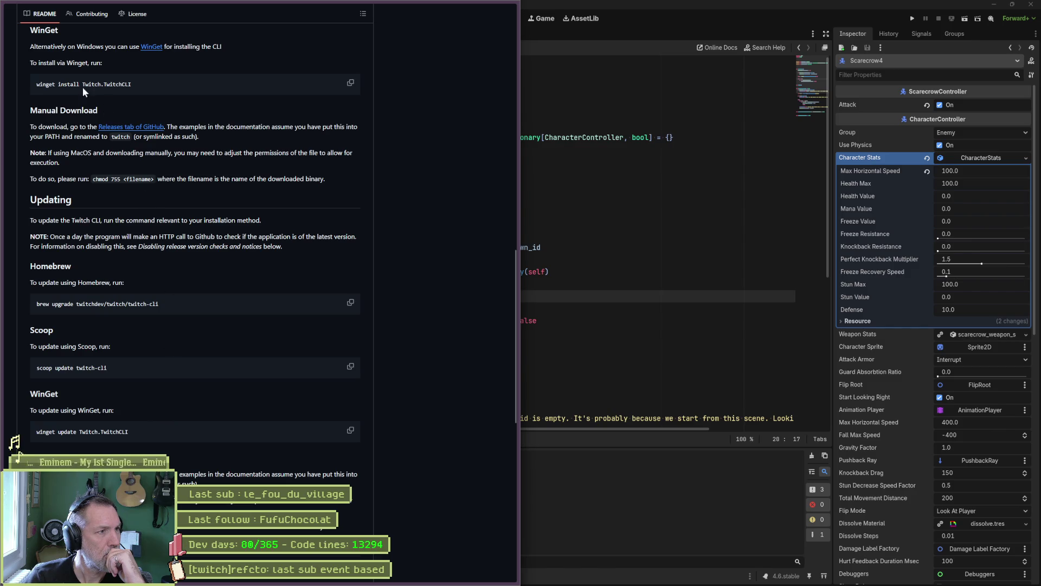
click(150, 48)
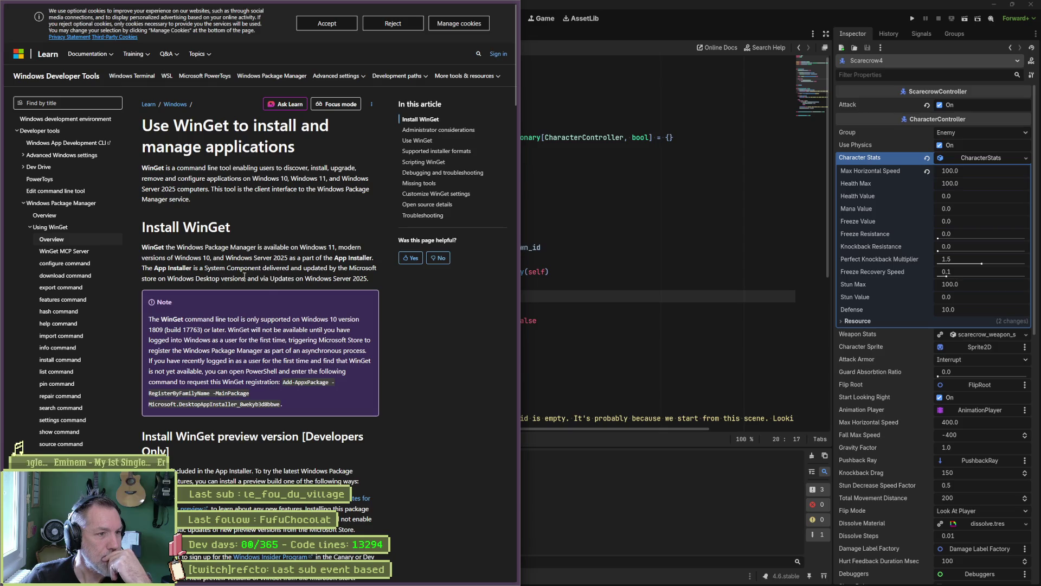
Read Microsoft Learn's WinGet article down to the administrator considerations and winget usage steps.
scroll(270, 303, down, 3)
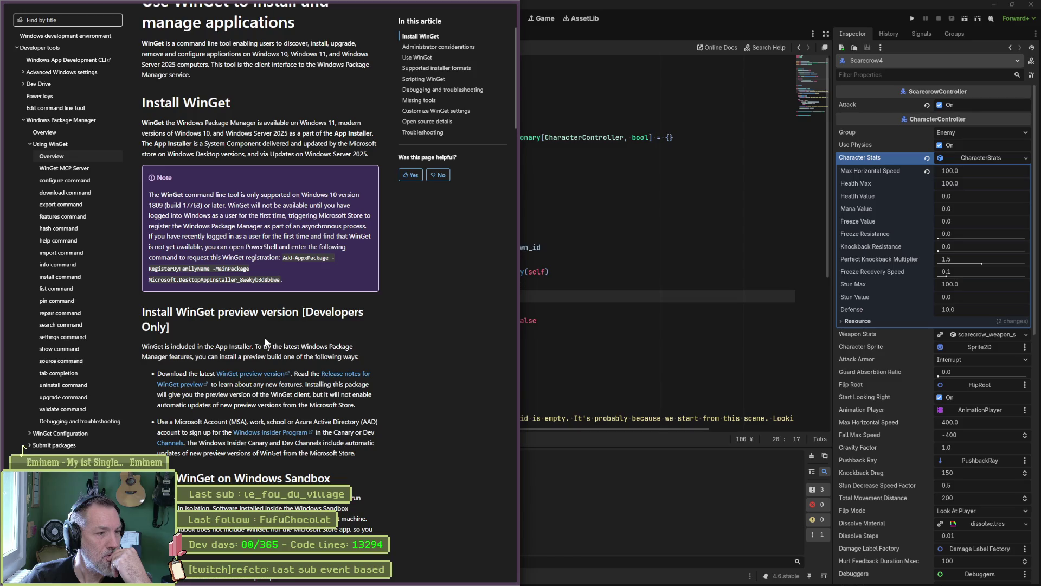
scroll(243, 473, down, 3)
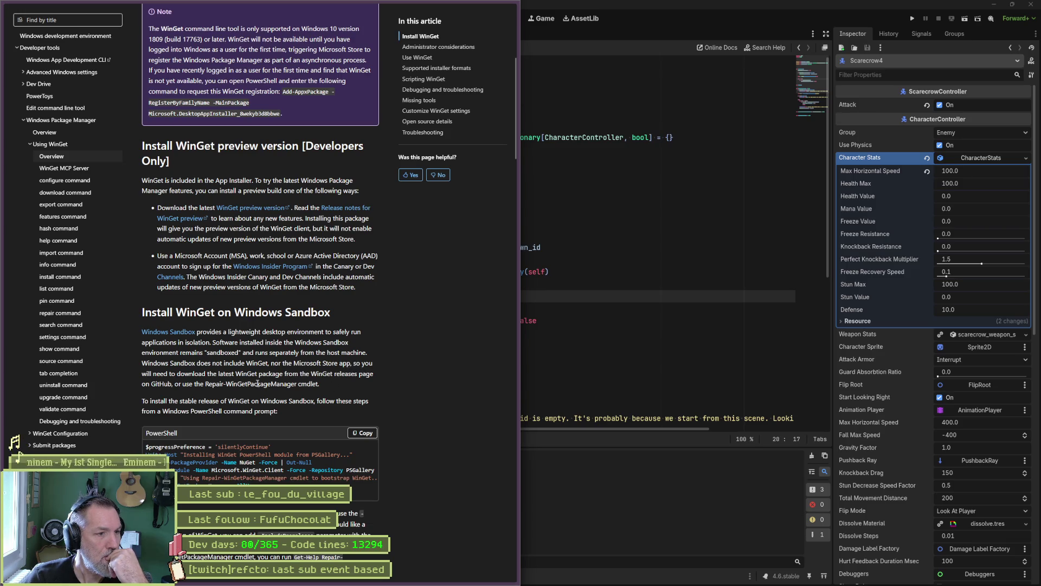
scroll(437, 398, down, 5)
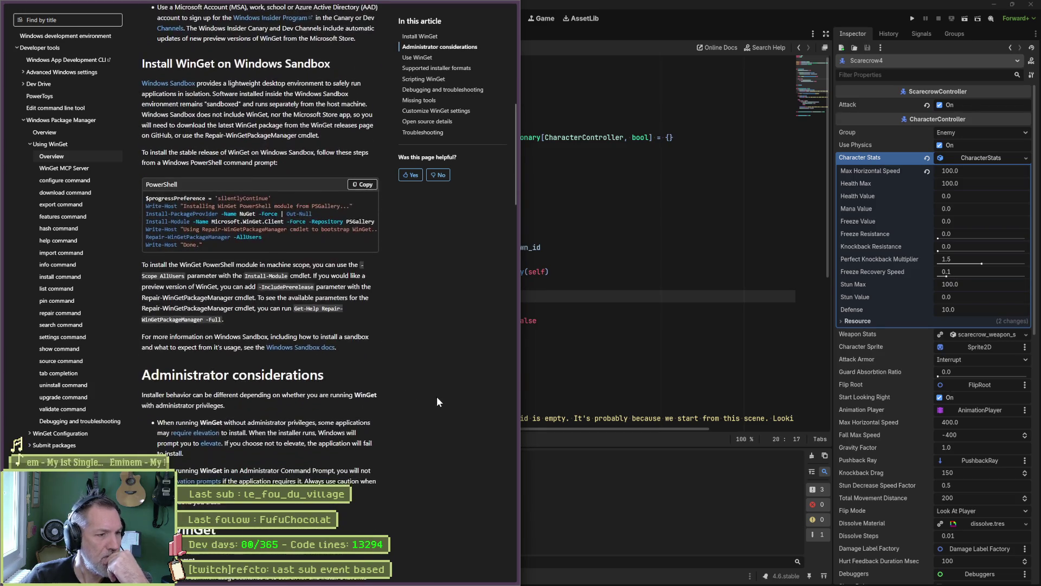
scroll(436, 399, down, 4)
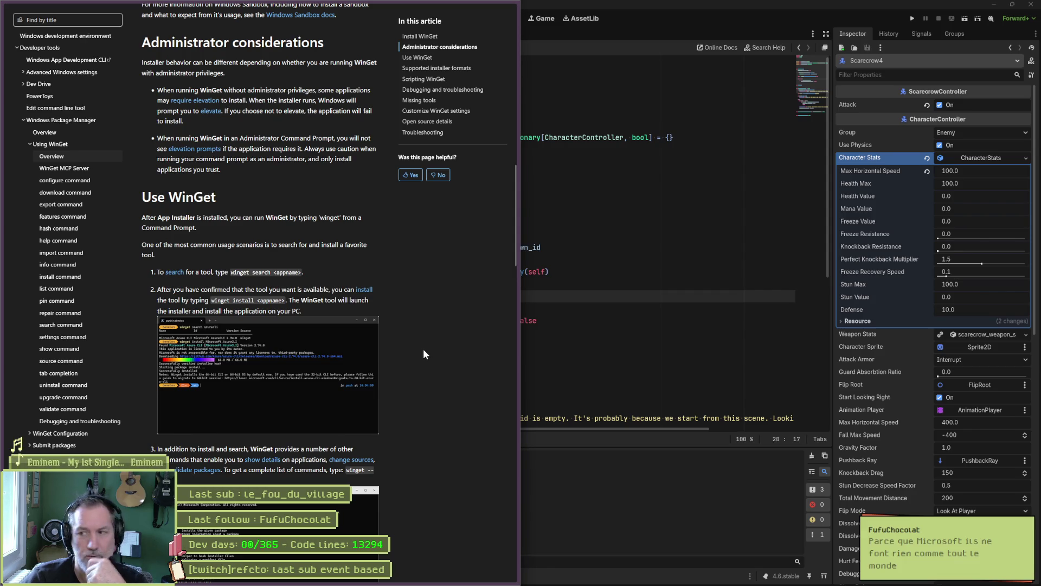
scroll(383, 272, up, 4)
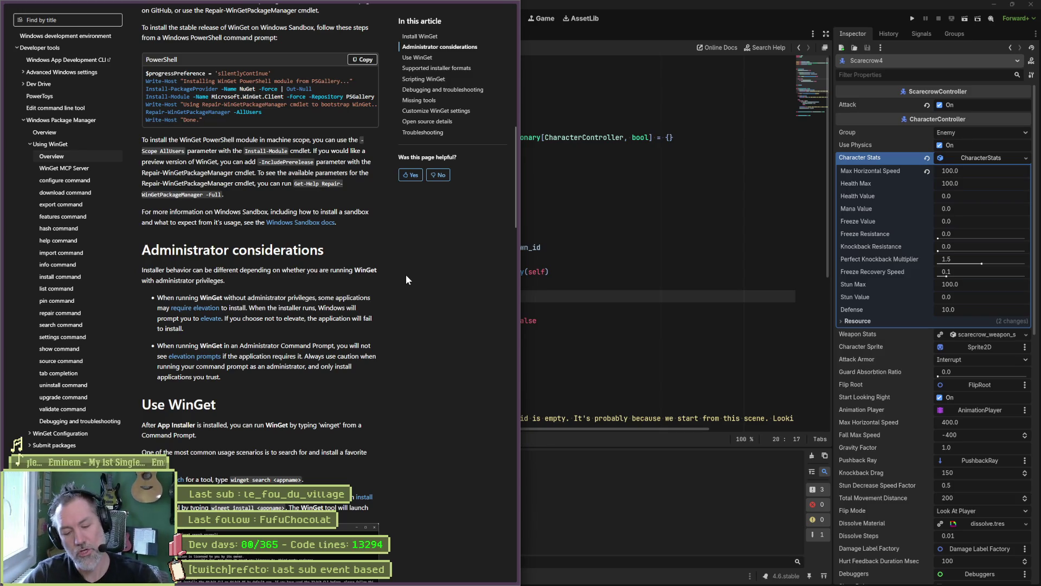
Search DuckDuckGo for 'twitch event sub' in a new tab.
mouse_move(3, 189)
key(ctrl+t)
text(twitch si)
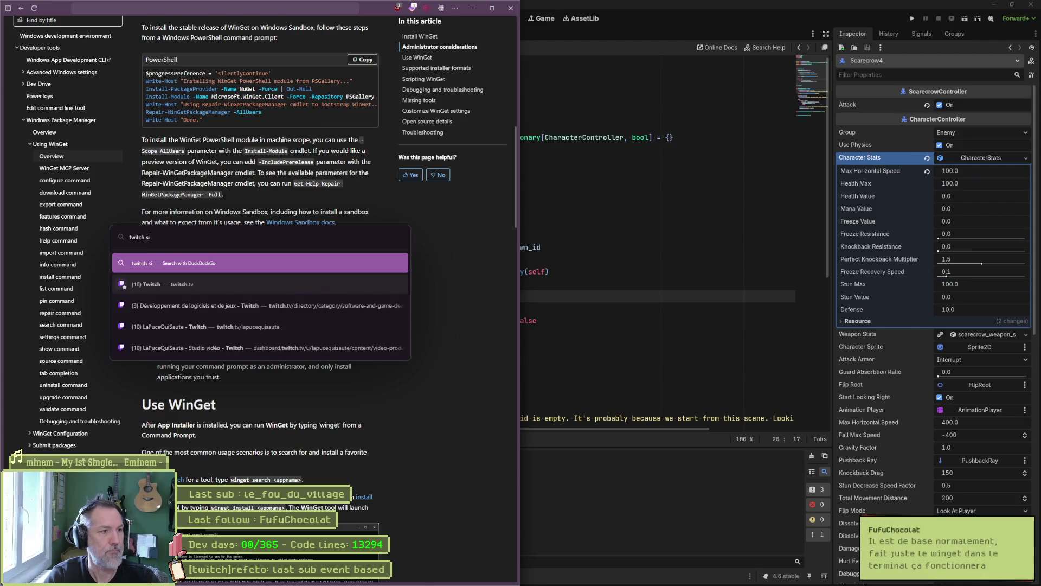
key(BackSpace)
key(BackSpace)
text(trigg)
key(BackSpace)
key(BackSpace)
key(BackSpace)
text(event sub)
key(Return)
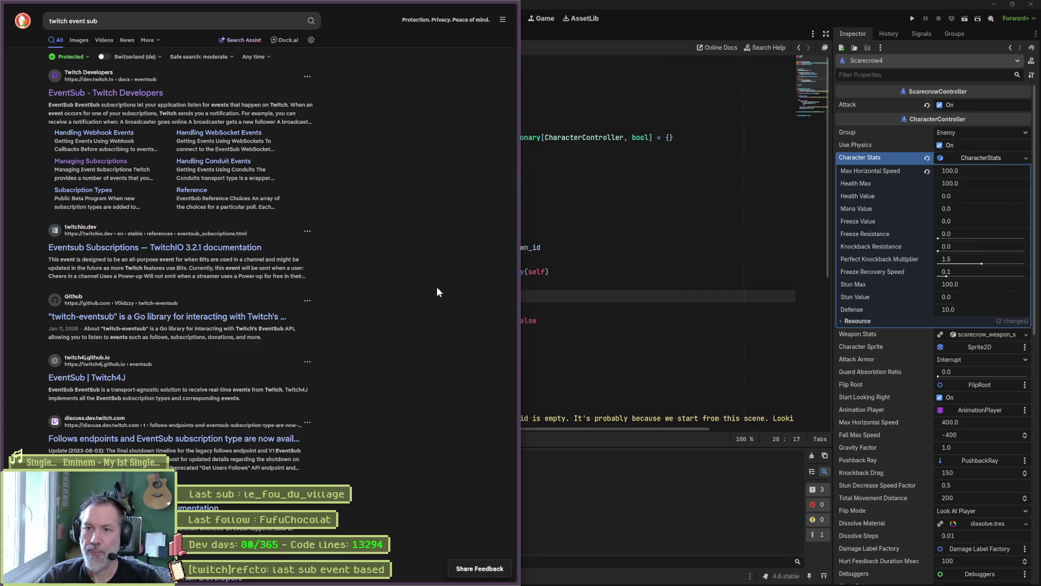
Run winget in PowerShell to list its usage and commands, then shift the terminal right.
text(WinCsFlags.exe)
key(Tab)
key(Tab)
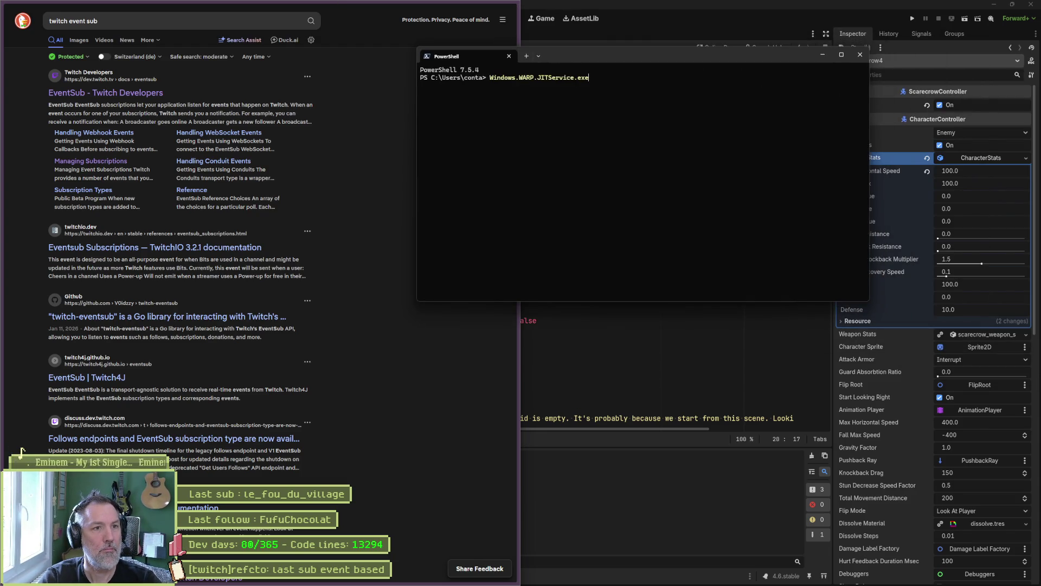
key(Escape)
text(winget)
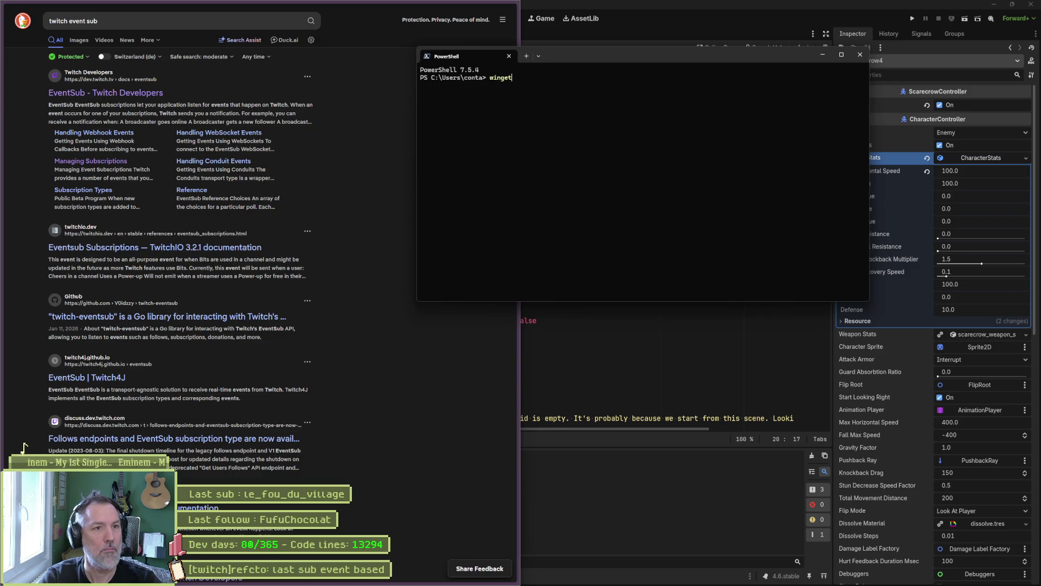
key(Return)
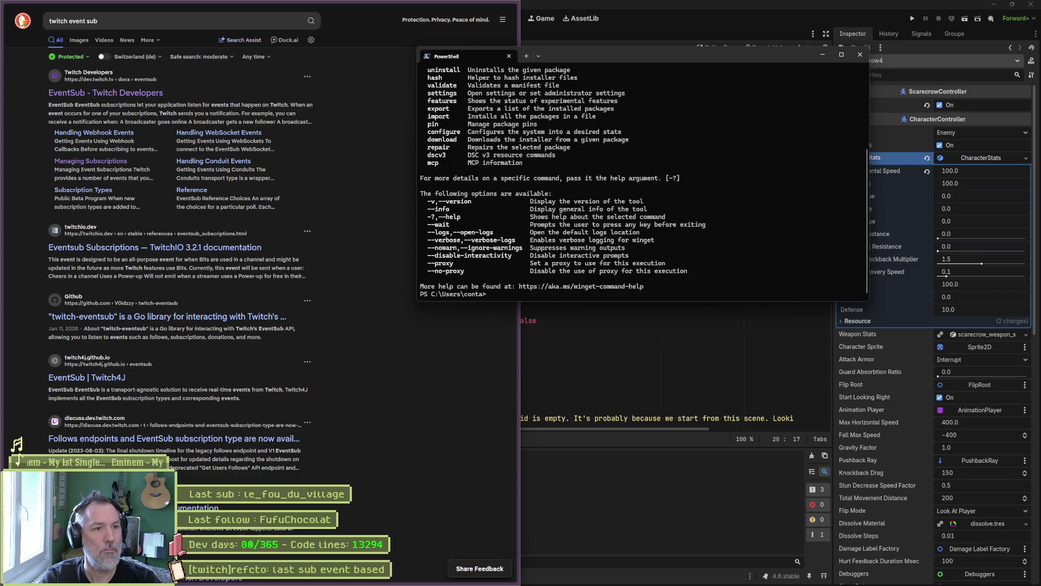
scroll(607, 196, up, 5)
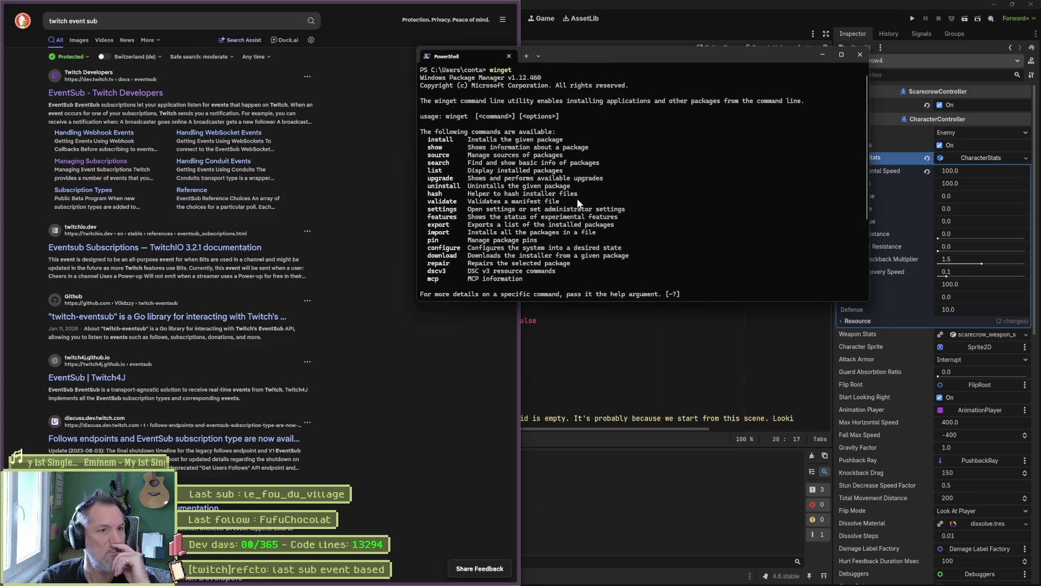
drag(604, 56, 747, 42)
Ask Gemini 'instal twitch-cli with winget', then return to the DuckDuckGo results.
mouse_move(21, 105)
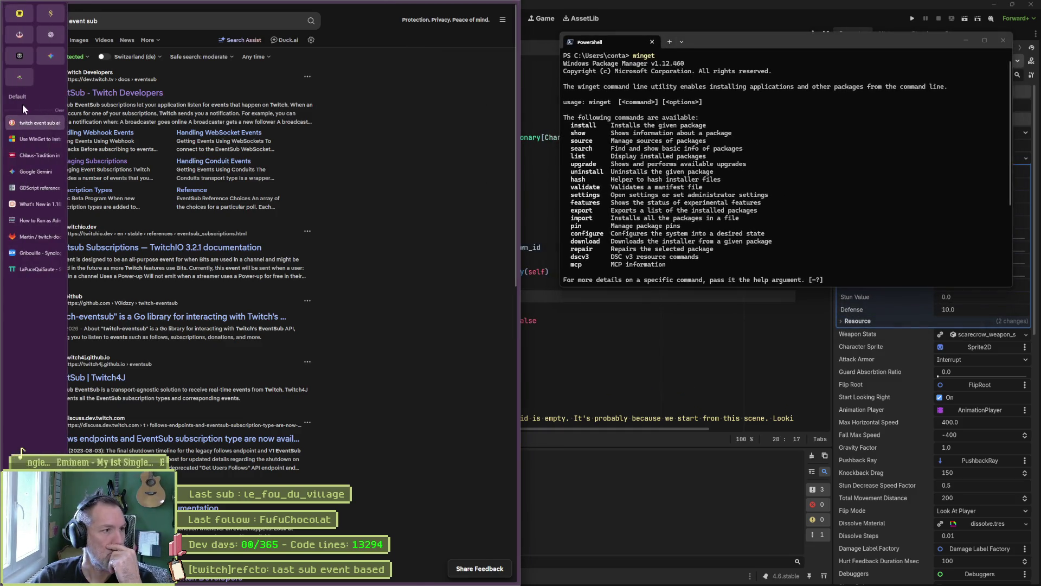
click(21, 70)
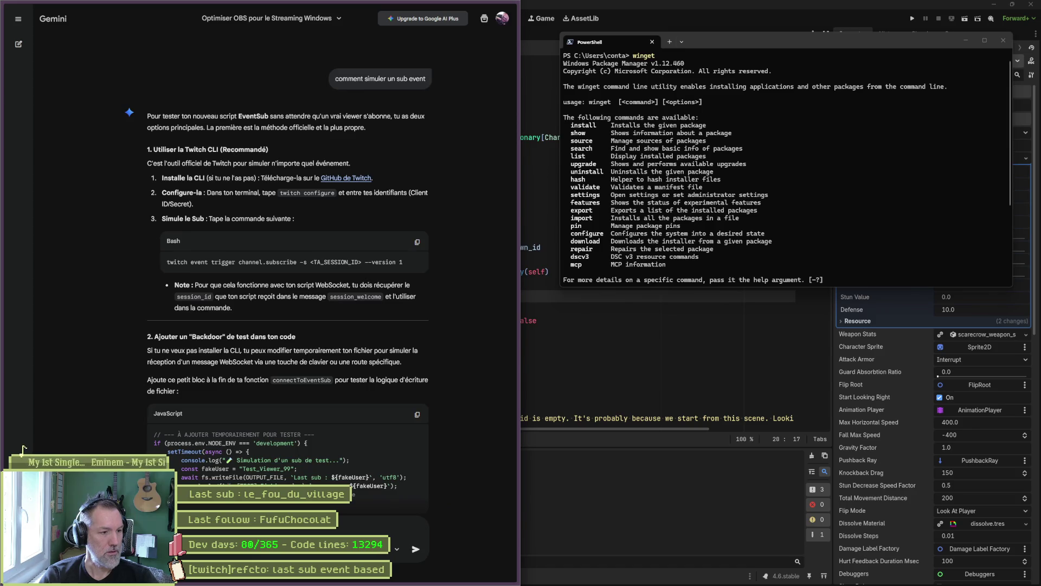
text(t)
key(Return)
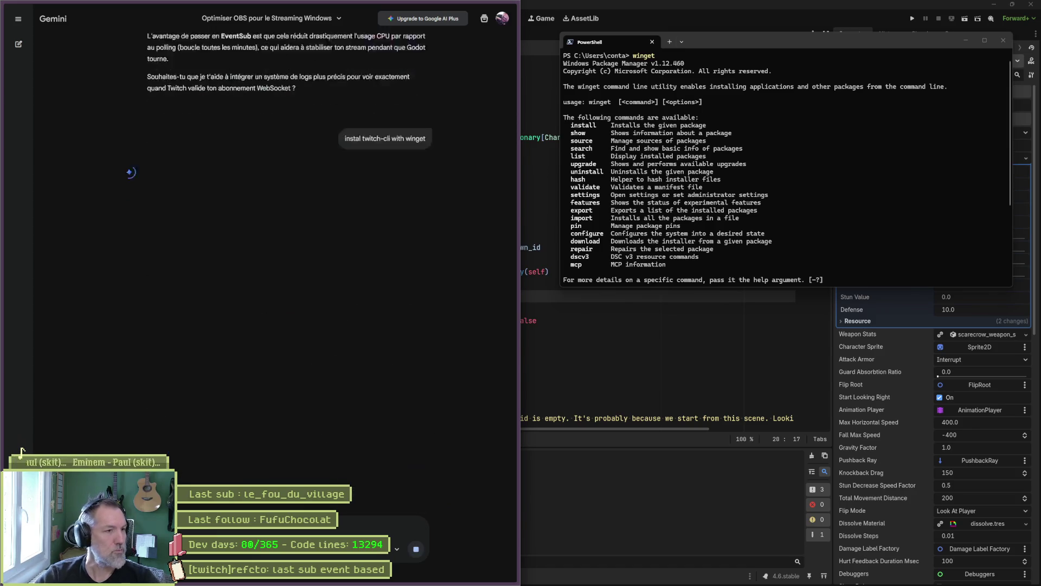
mouse_move(47, 112)
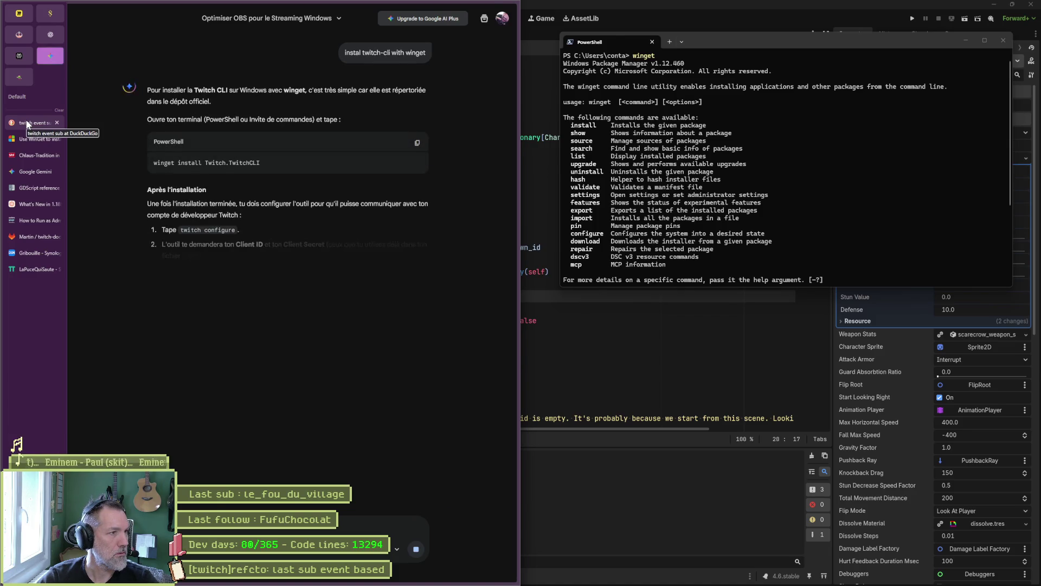
click(27, 124)
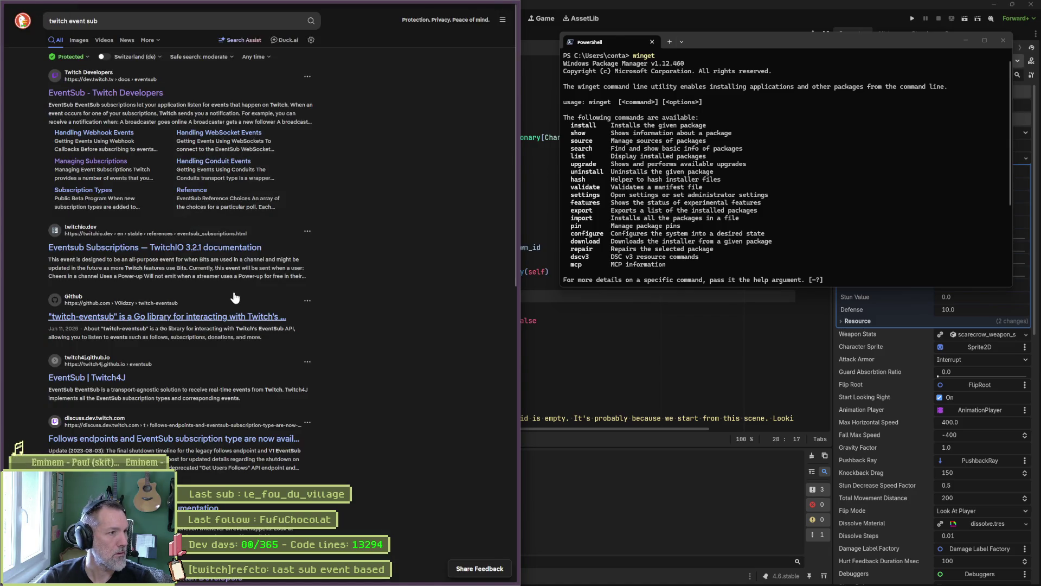
Run the README's winget install Twitch.TwitchCLI command in PowerShell, accepting the source agreement.
click(27, 140)
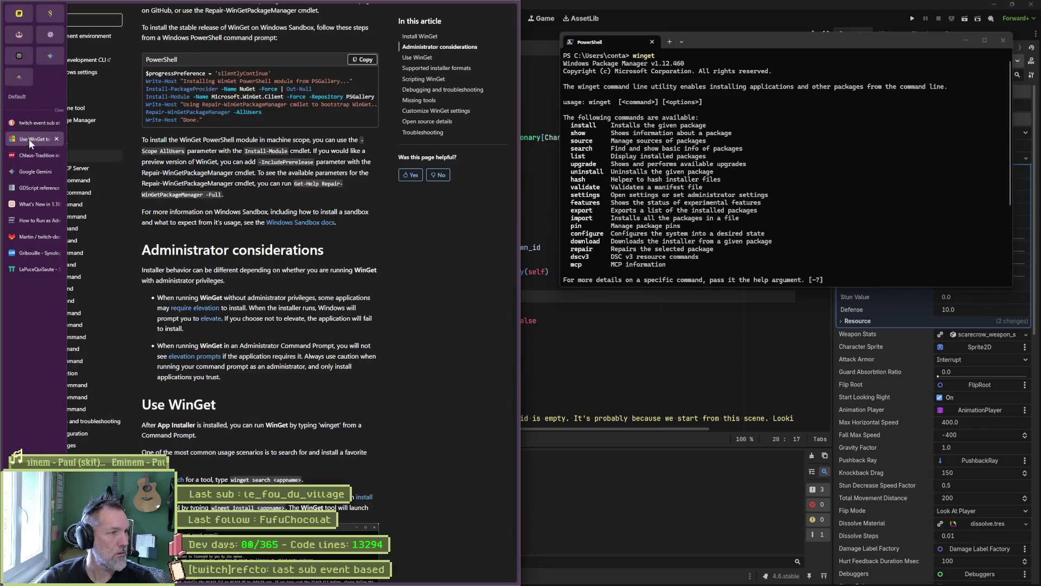
key(ctrl+Tab)
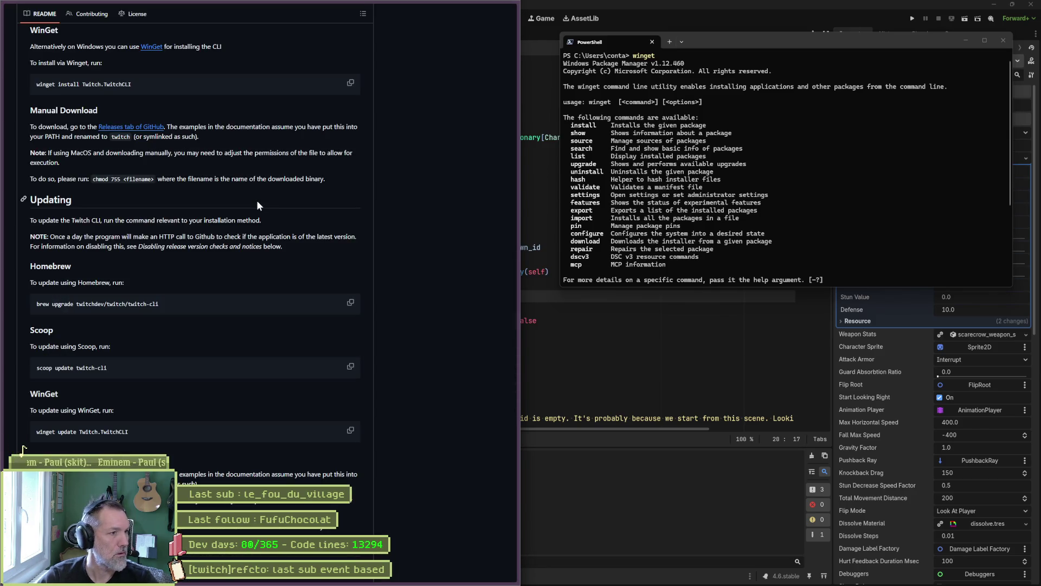
click(350, 83)
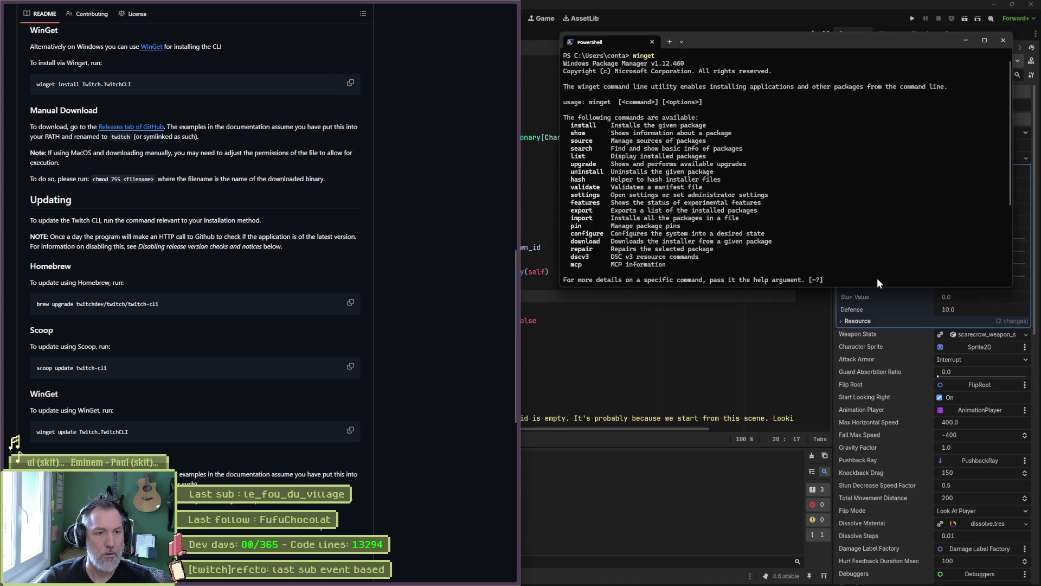
key(Return)
key(ctrl+v)
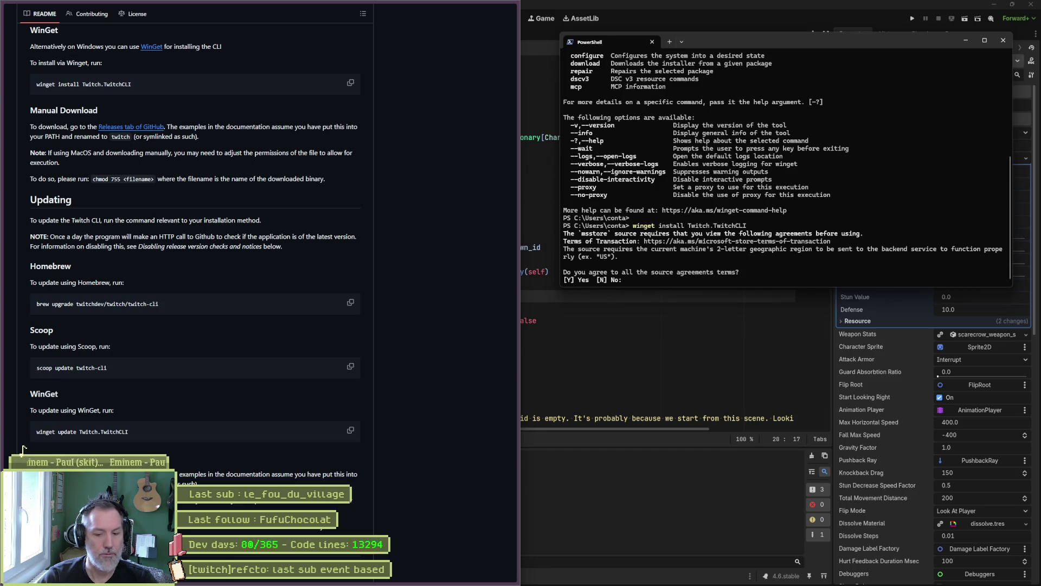
text(y)
key(Return)
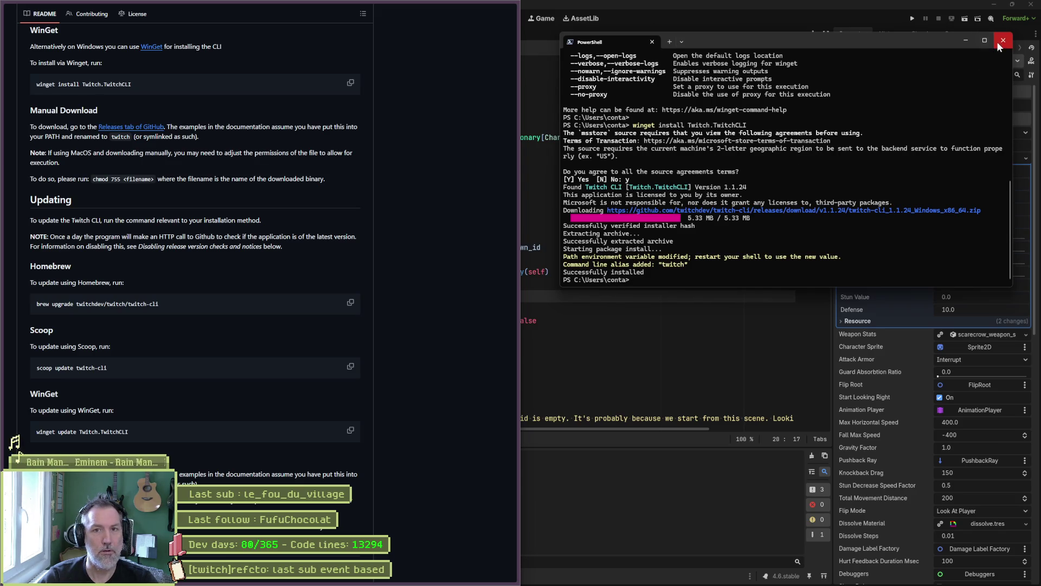
Open a new PowerShell tab and start typing twitch.exe at the prompt.
click(669, 42)
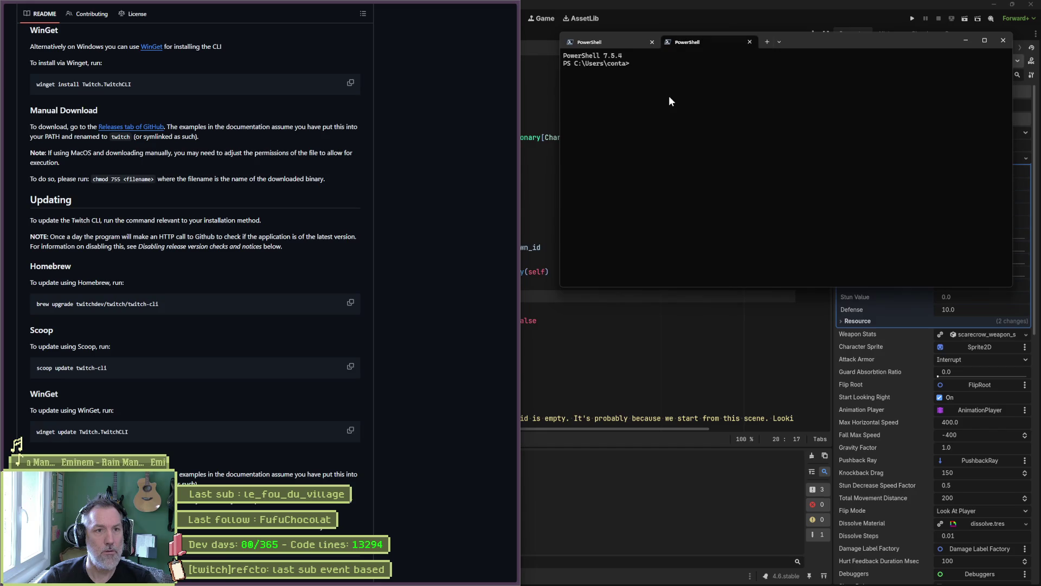
text(twitch.exe)
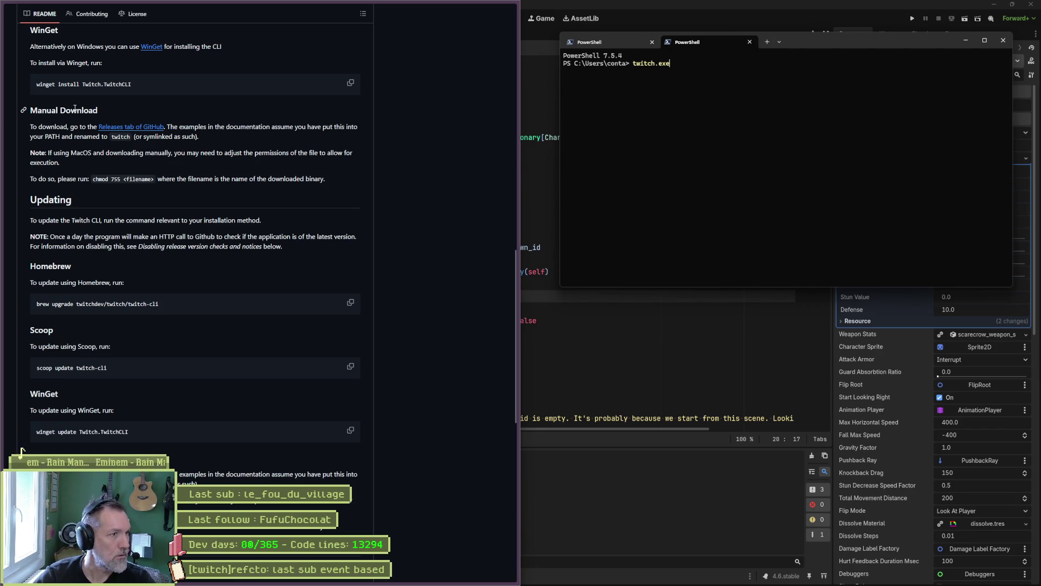
scroll(209, 266, up, 4)
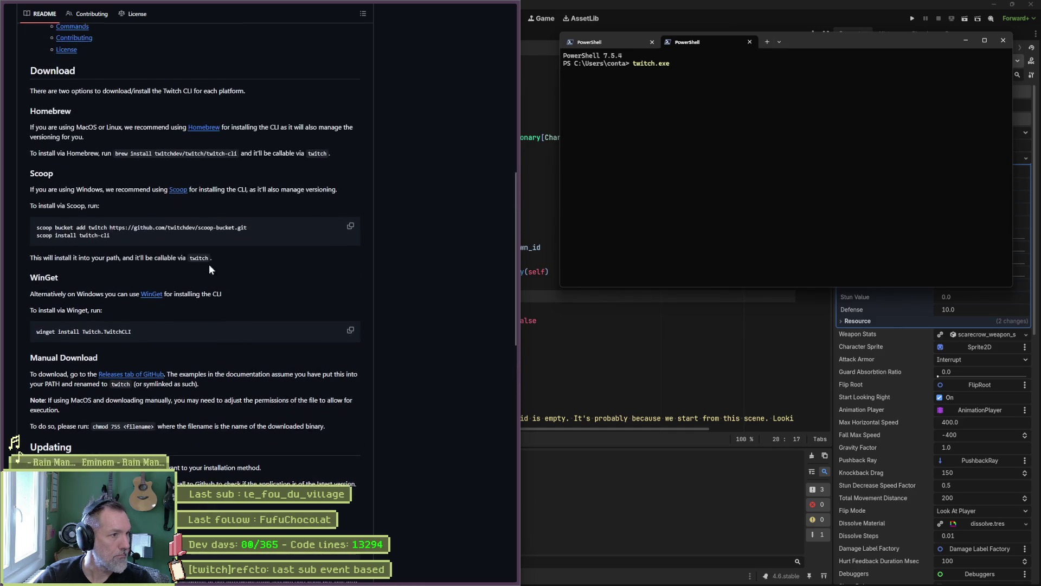
scroll(196, 272, up, 4)
scroll(196, 271, up, 1)
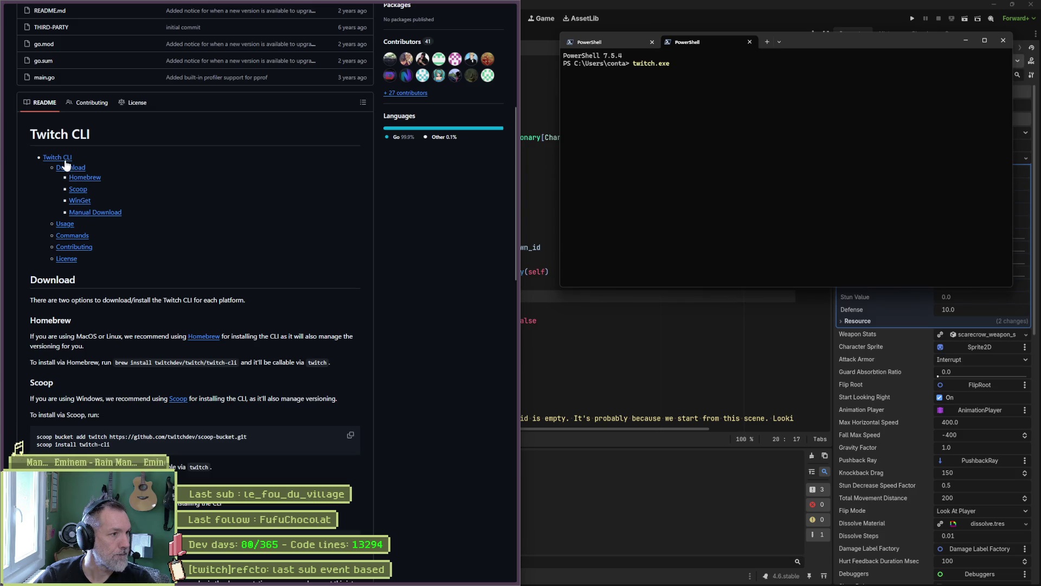
Open the event command docs from the README's Commands section, then return to Gemini.
click(74, 236)
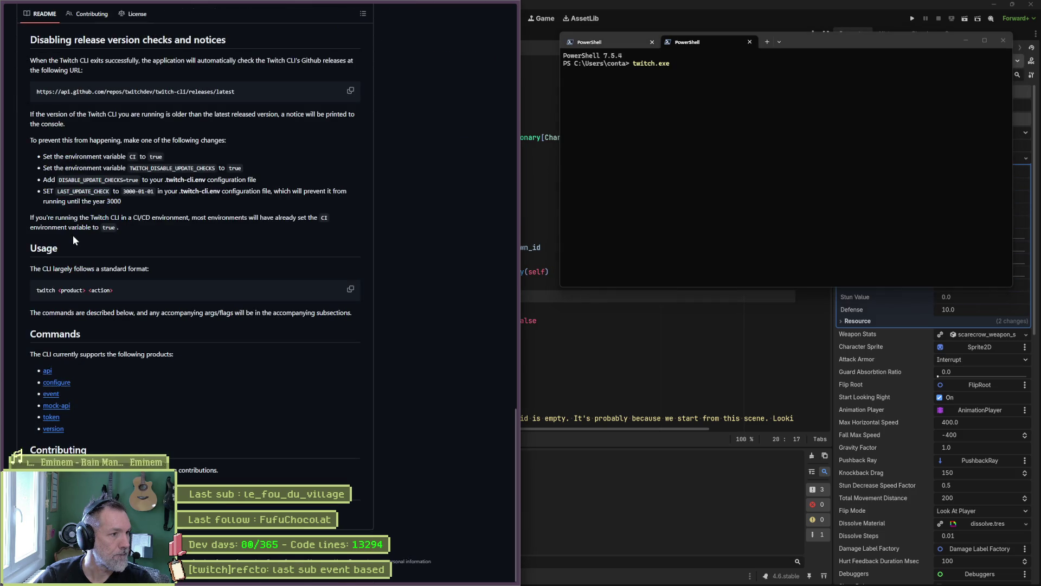
click(51, 394)
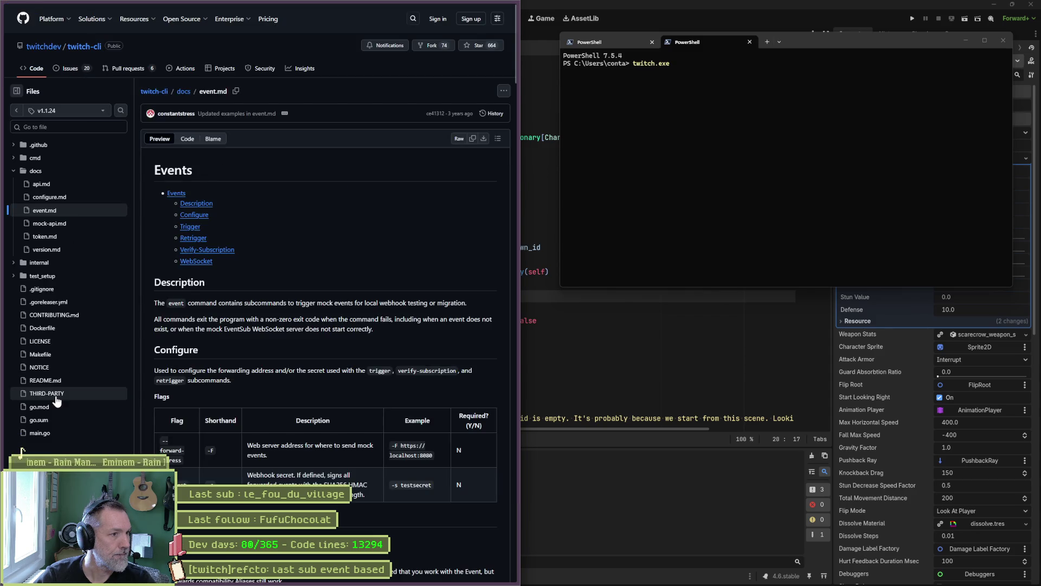
mouse_move(8, 114)
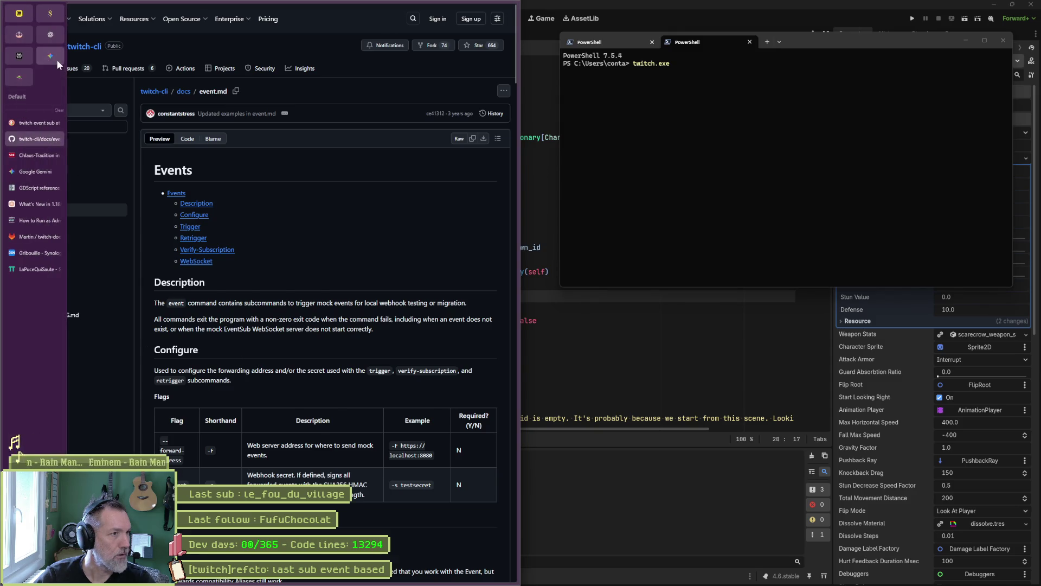
click(32, 172)
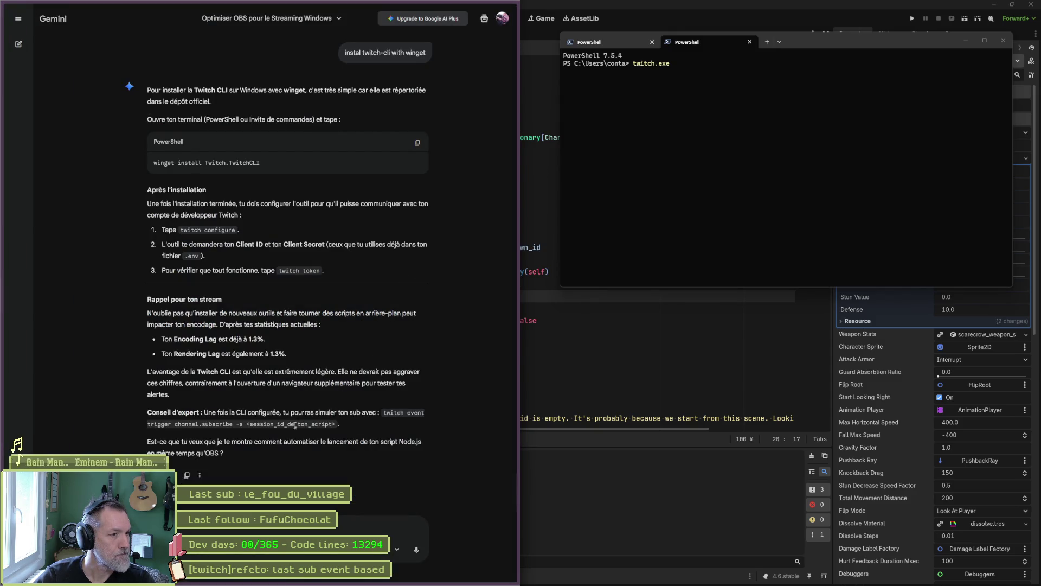
Replace twitch.exe with 'winget install Twitch.TwitchCLI' at the new PowerShell prompt, without running it.
drag(145, 424, 339, 429)
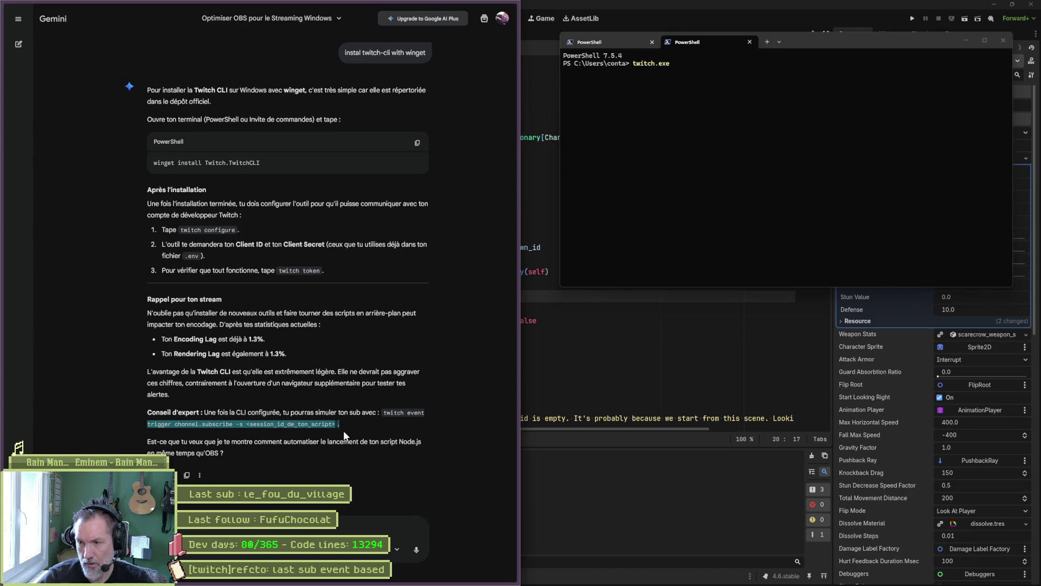
click(691, 123)
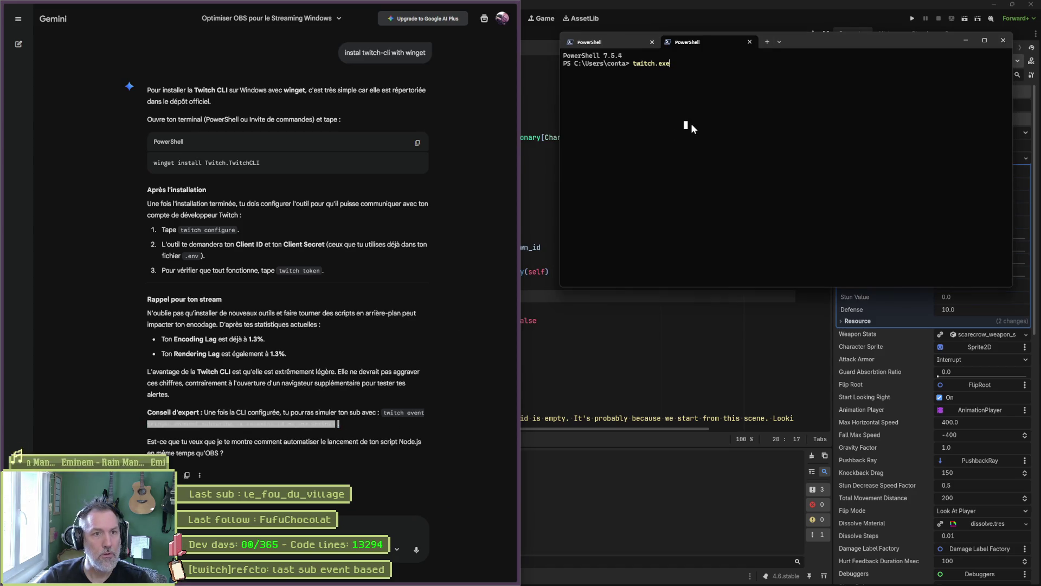
key(BackSpace)
key(BackSpace)
key(BackSpace)
key(BackSpace)
key(BackSpace)
key(BackSpace)
text(winget)
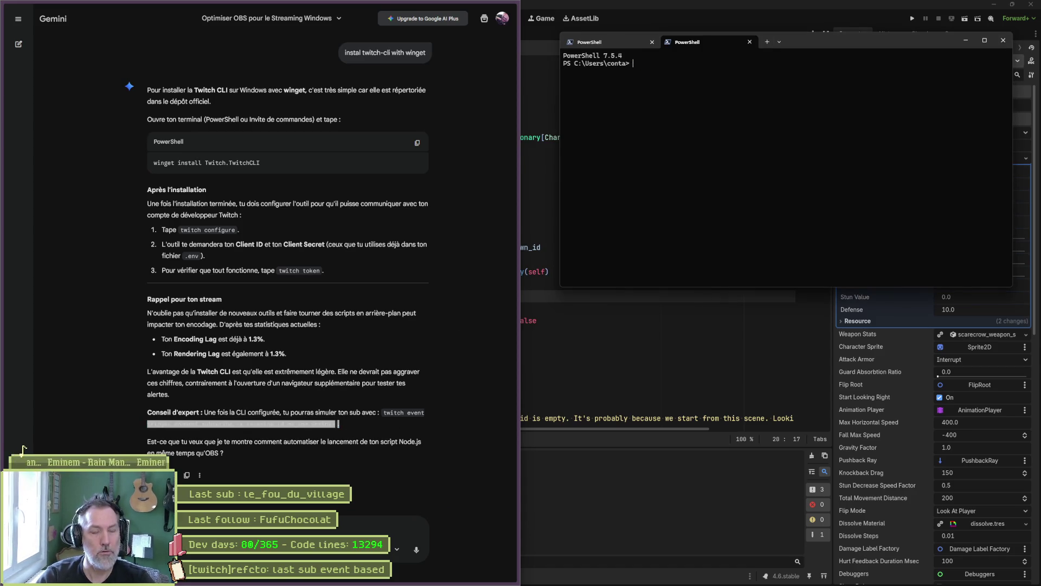
key(Right)
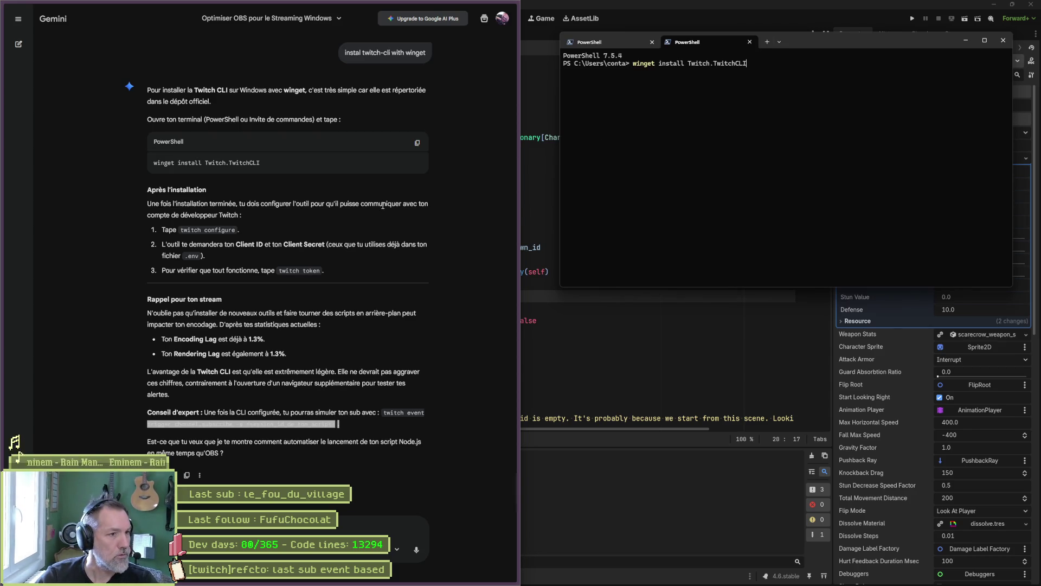
mouse_move(31, 128)
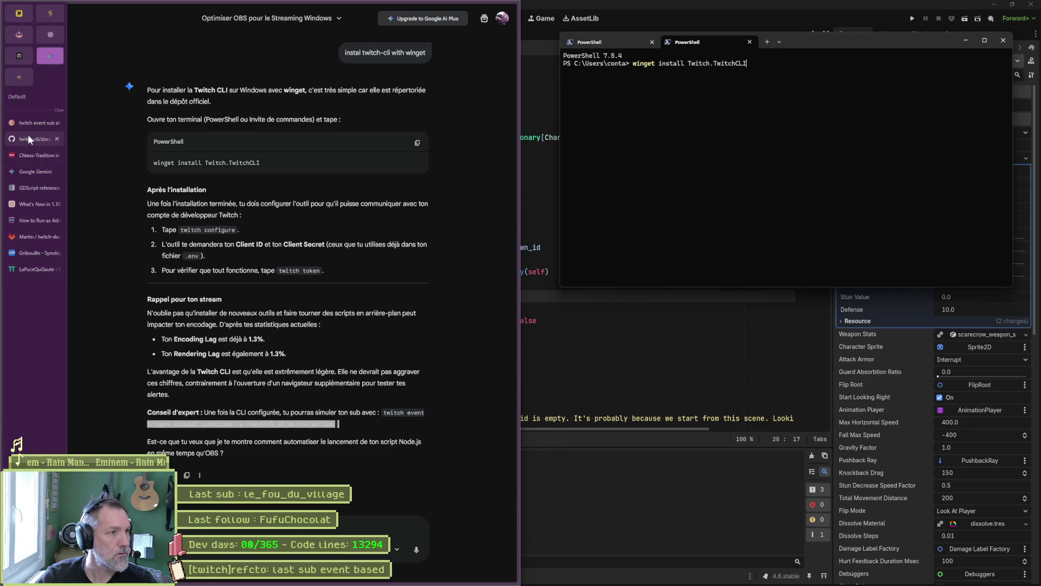
Find the winget install Twitch.TwitchCLI line in the twitch-cli README's WinGet instructions.
click(27, 138)
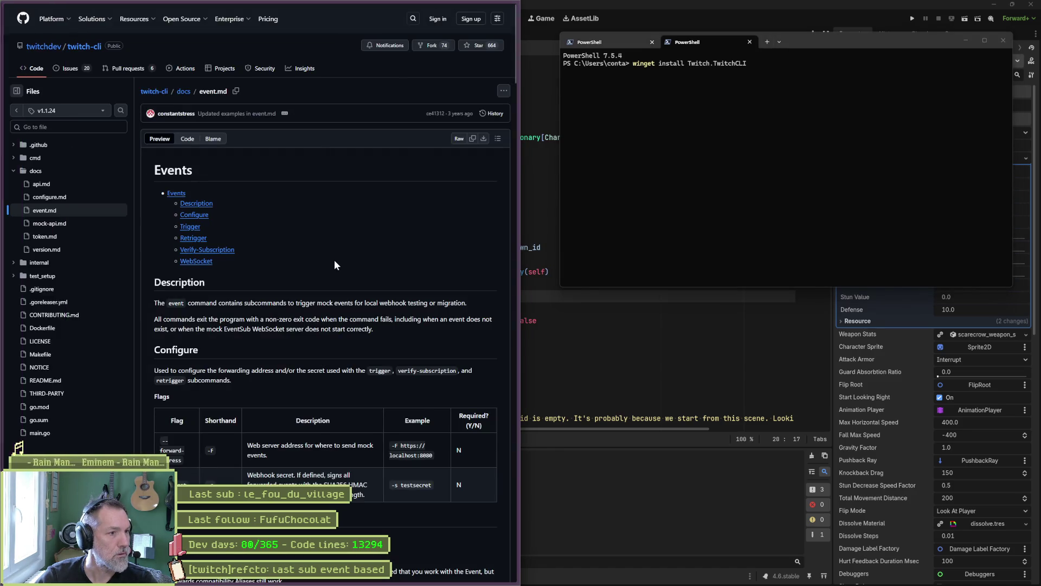
key(alt+Left)
key(alt+Left)
key(alt+Left)
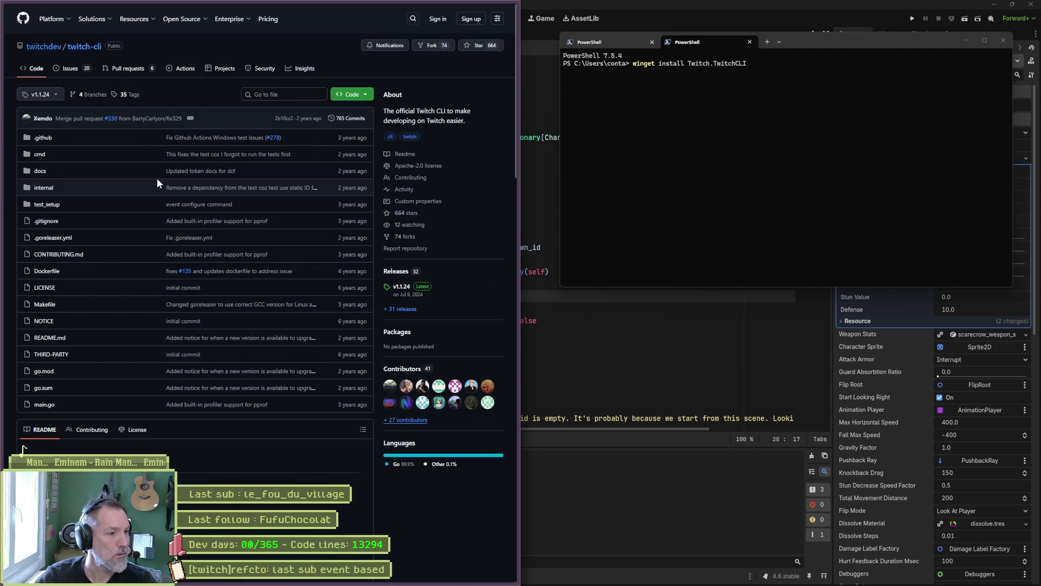
scroll(159, 178, down, 3)
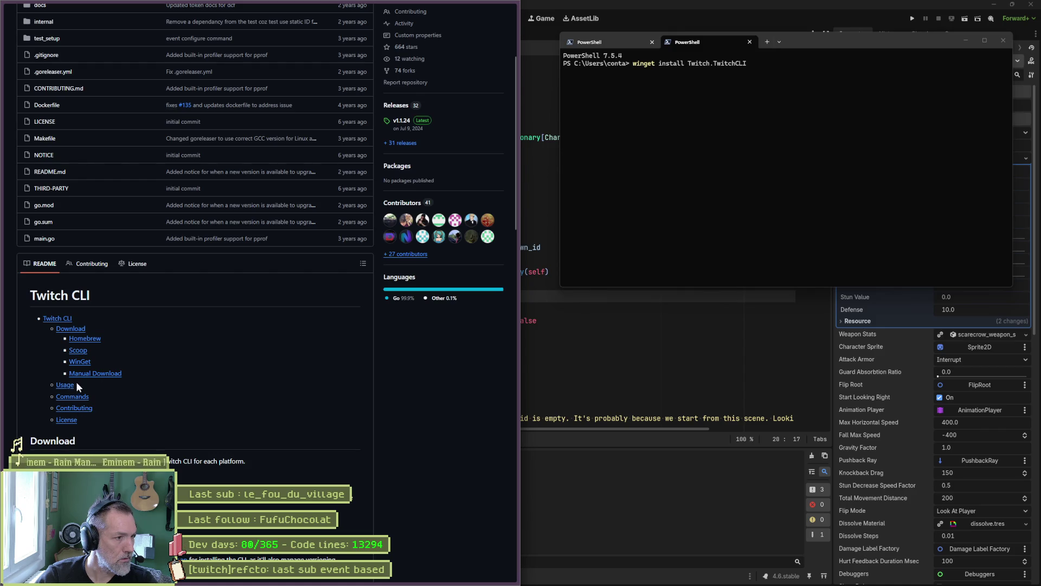
click(79, 361)
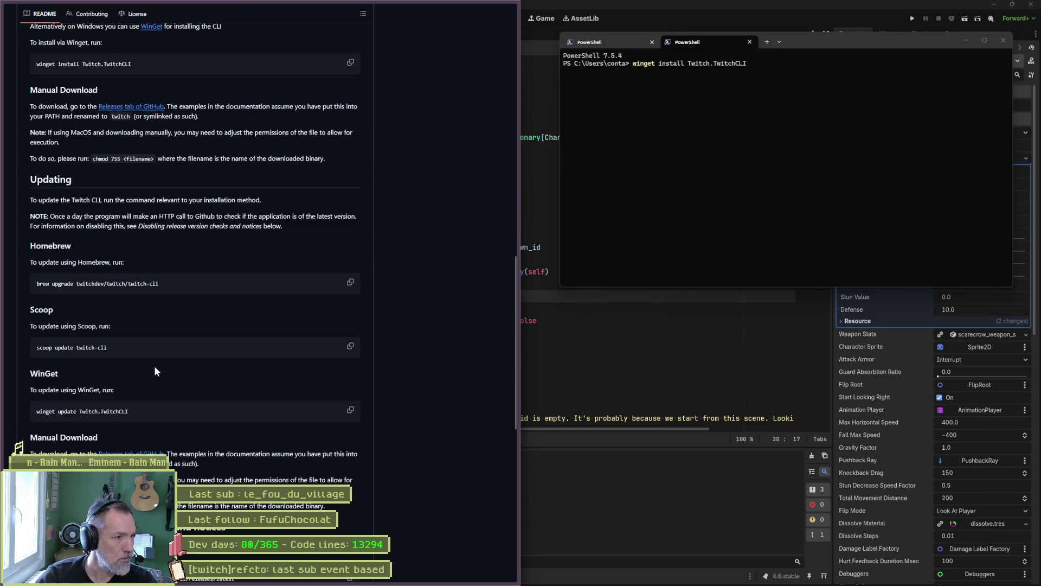
key(alt+Left)
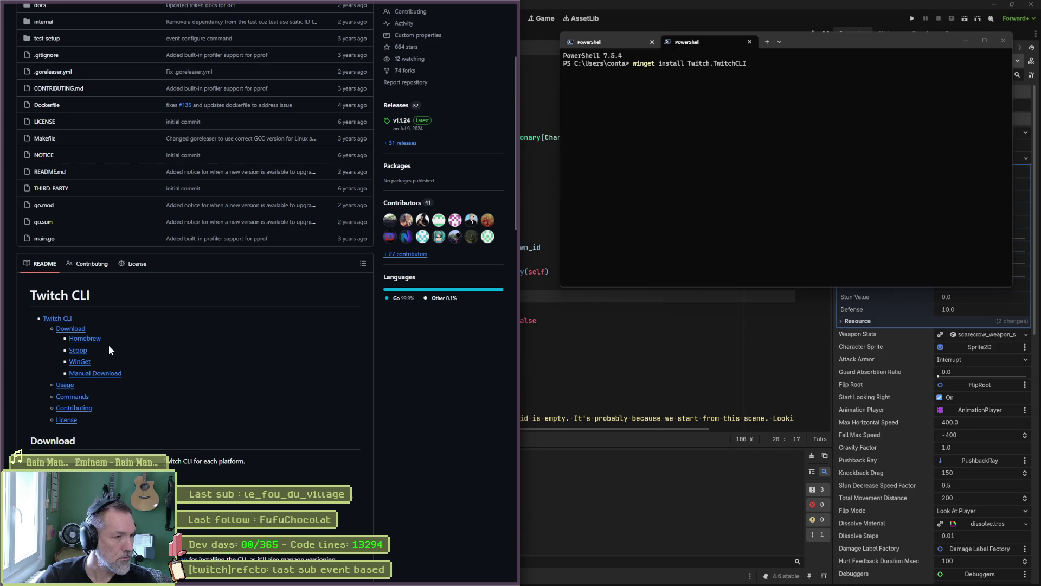
click(75, 329)
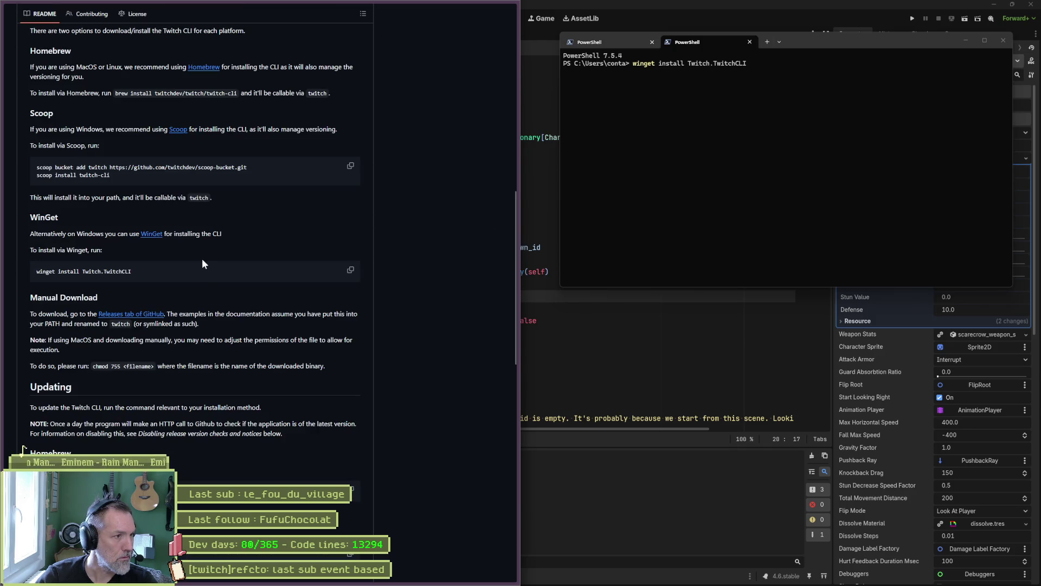
triple_click(151, 266)
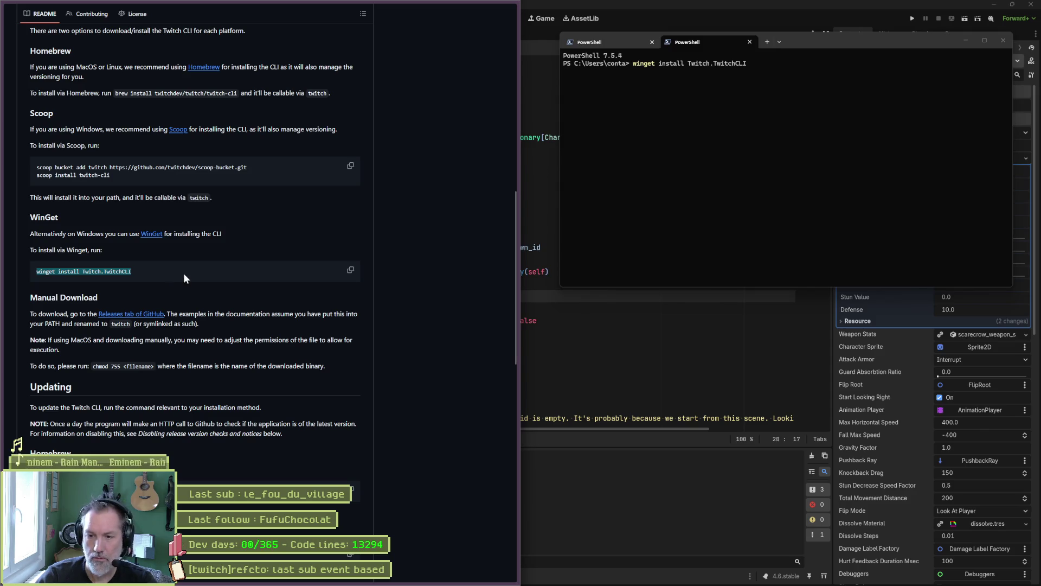
scroll(219, 320, down, 1)
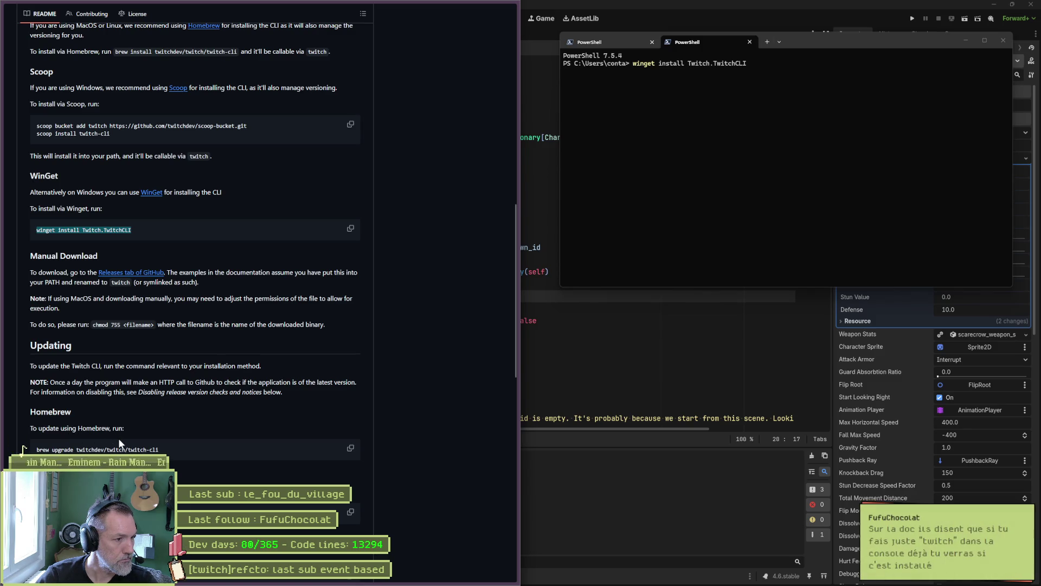
scroll(120, 444, down, 2)
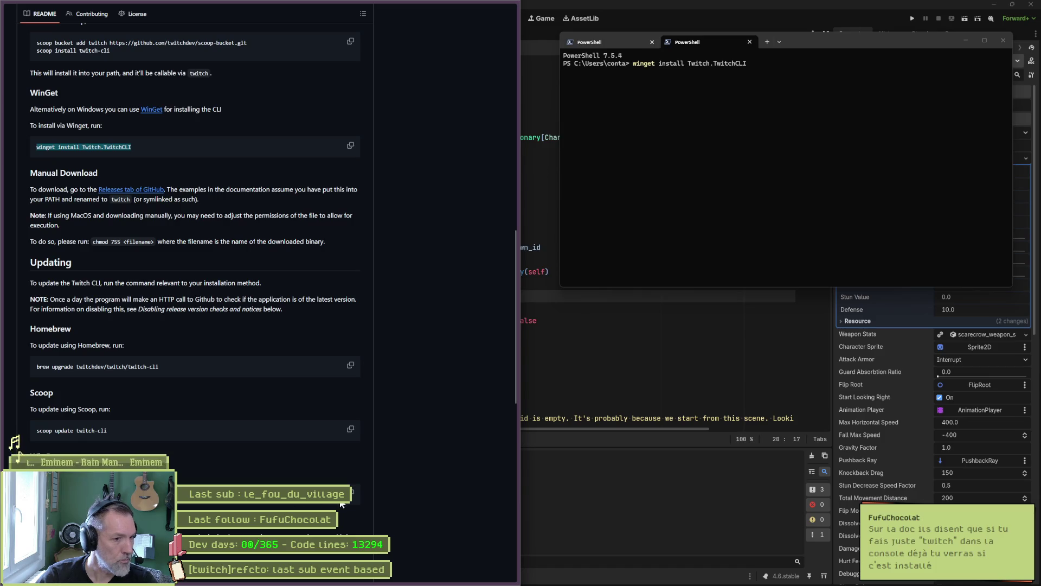
Run 'winget update Twitch.TwitchCLI' in PowerShell, confirming no upgrade is available.
click(761, 164)
key(Escape)
text(win)
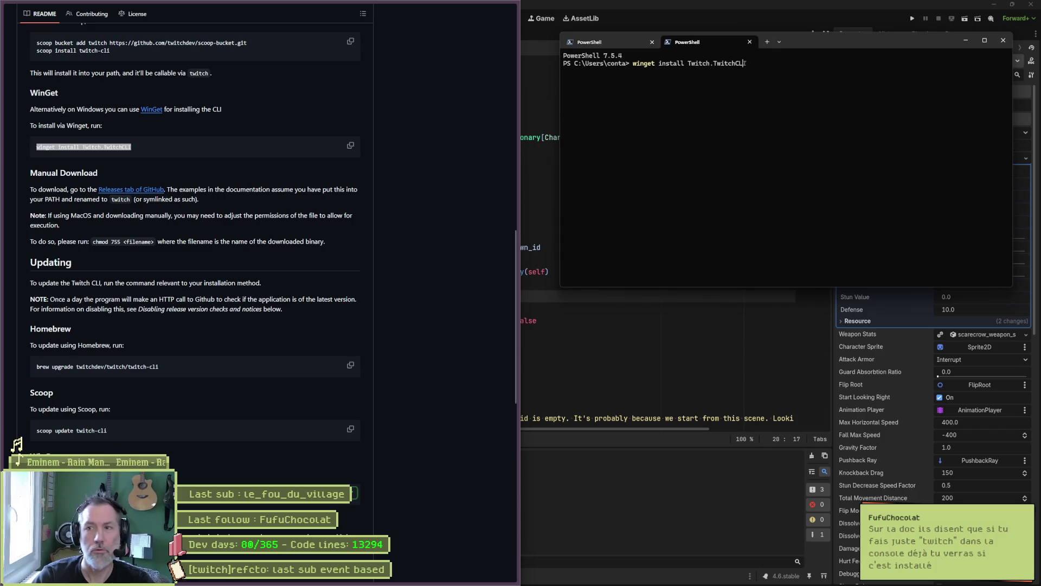
text(get update Twitch.TwitchCLI)
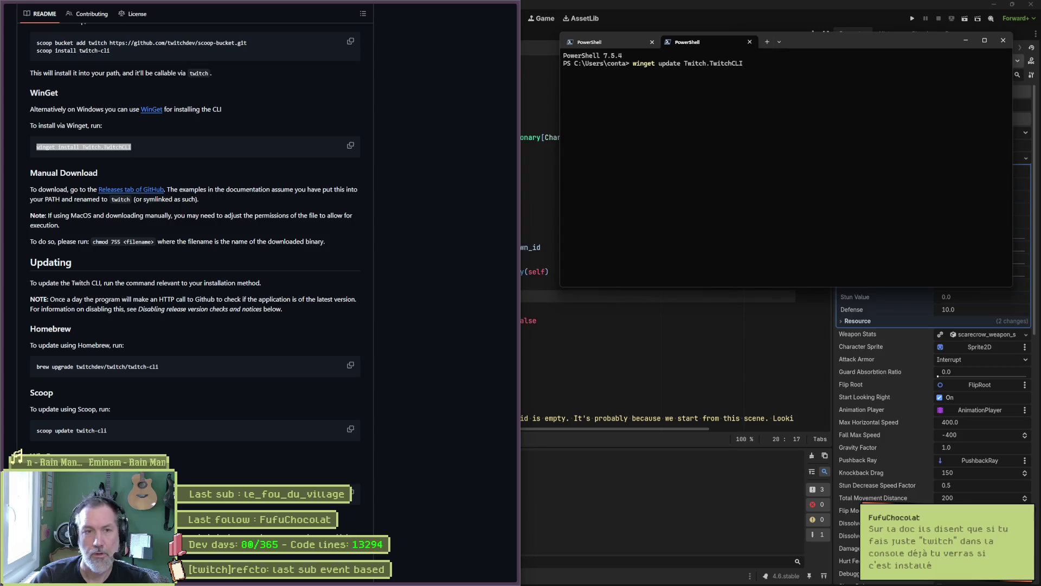
key(Return)
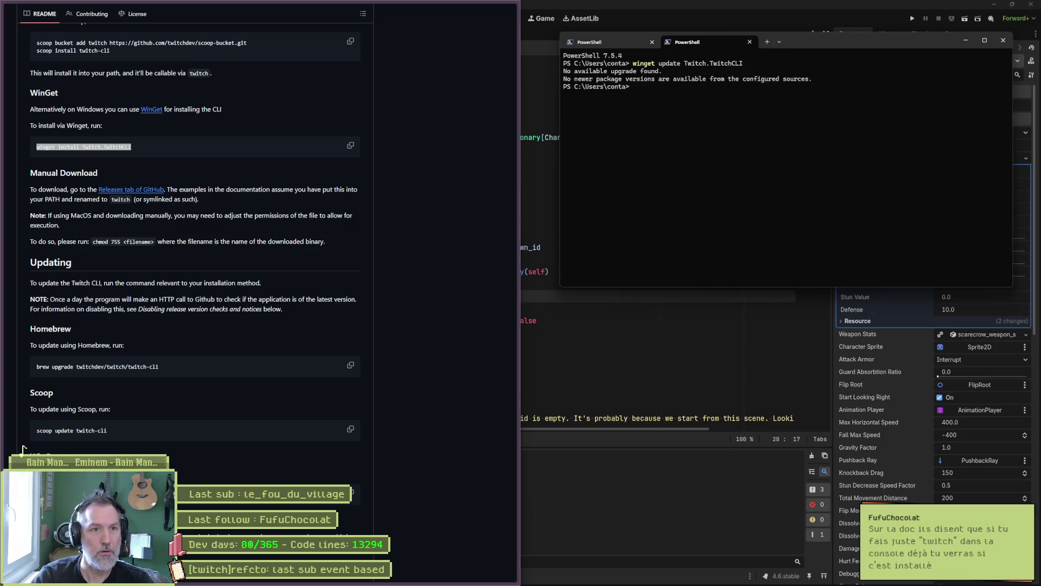
Run twitch in PowerShell to list commands like event, configure and token, then revisit Gemini.
text(twitch)
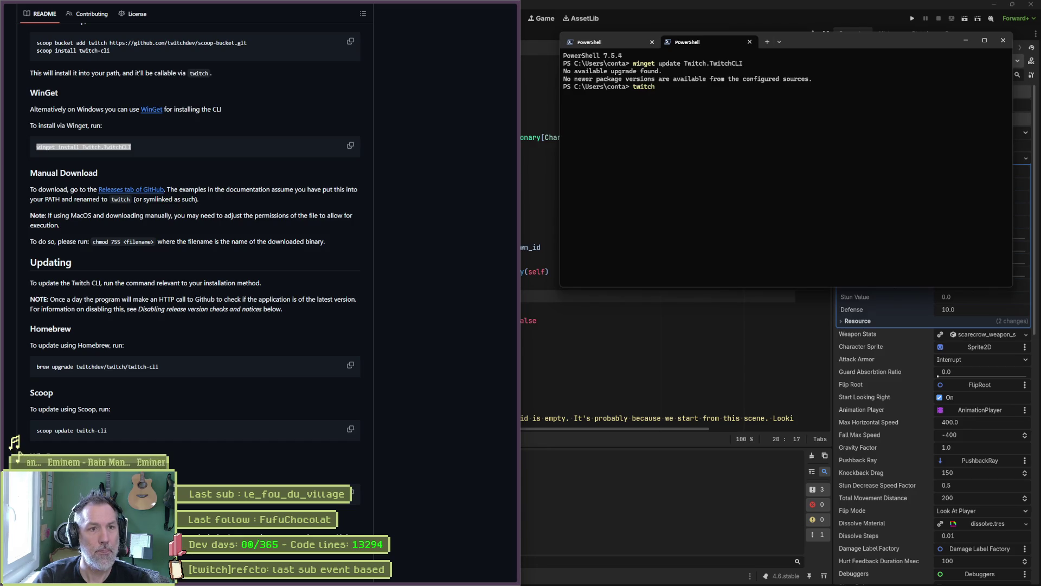
key(Return)
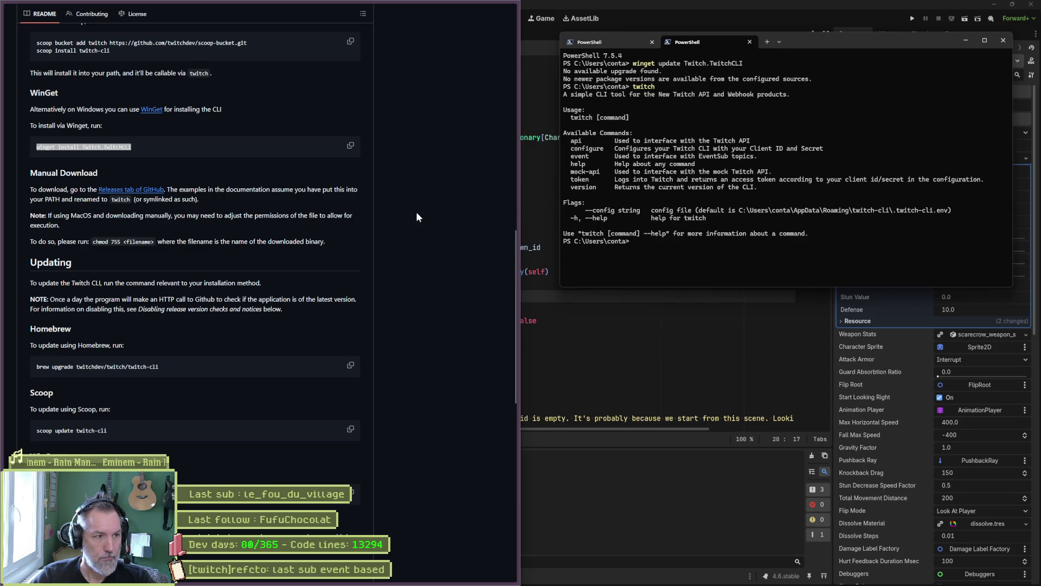
click(41, 69)
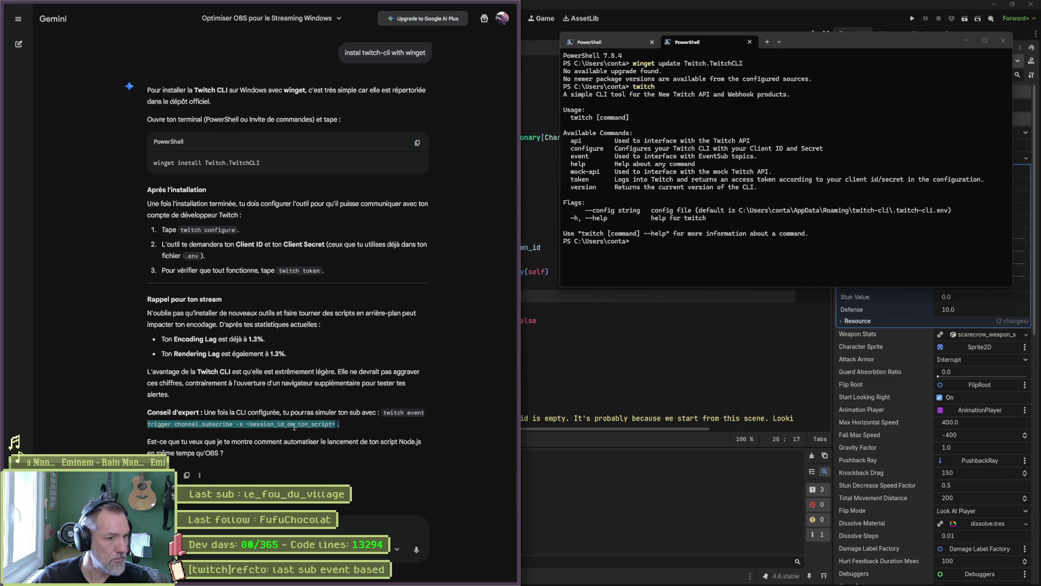
Paste Gemini's 'twitch event trigger channel.subscribe' command into PowerShell, trim the placeholder, and move the window aside.
drag(383, 412, 358, 423)
key(ctrl+c)
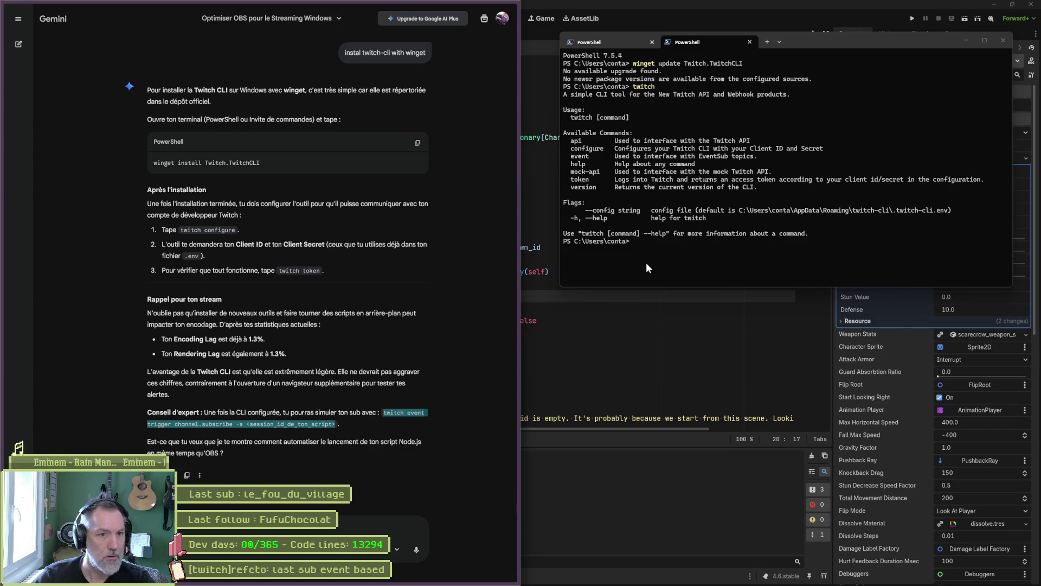
click(669, 248)
key(ctrl+v)
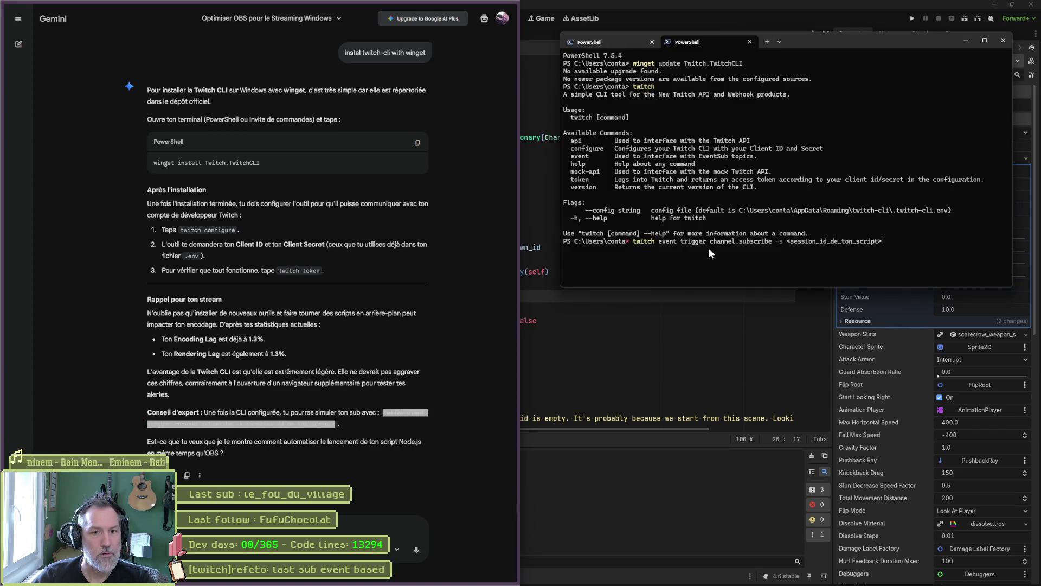
key(BackSpace)
key(BackSpace)
key(BackSpace)
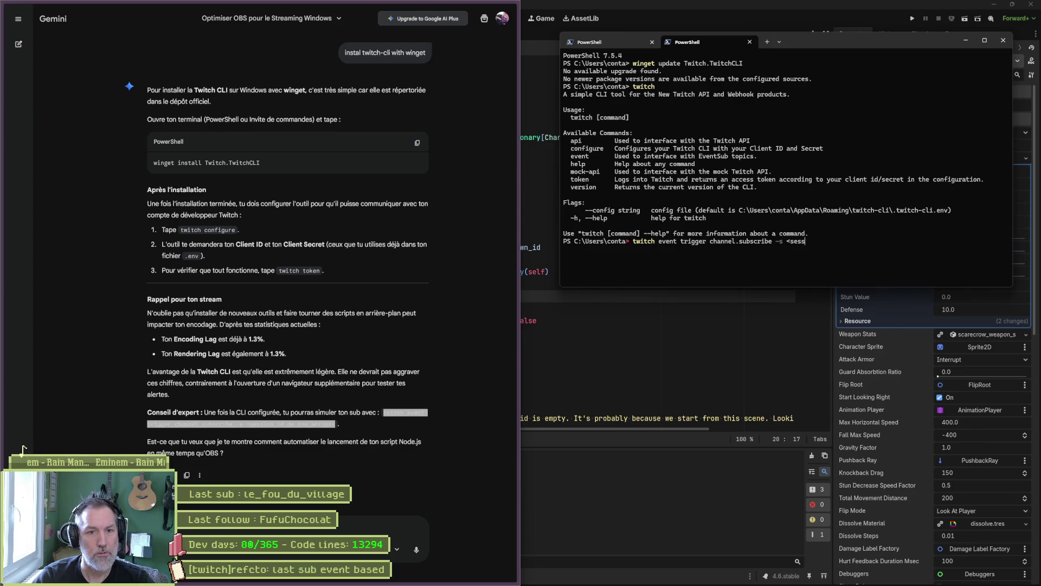
drag(894, 45, 1040, 163)
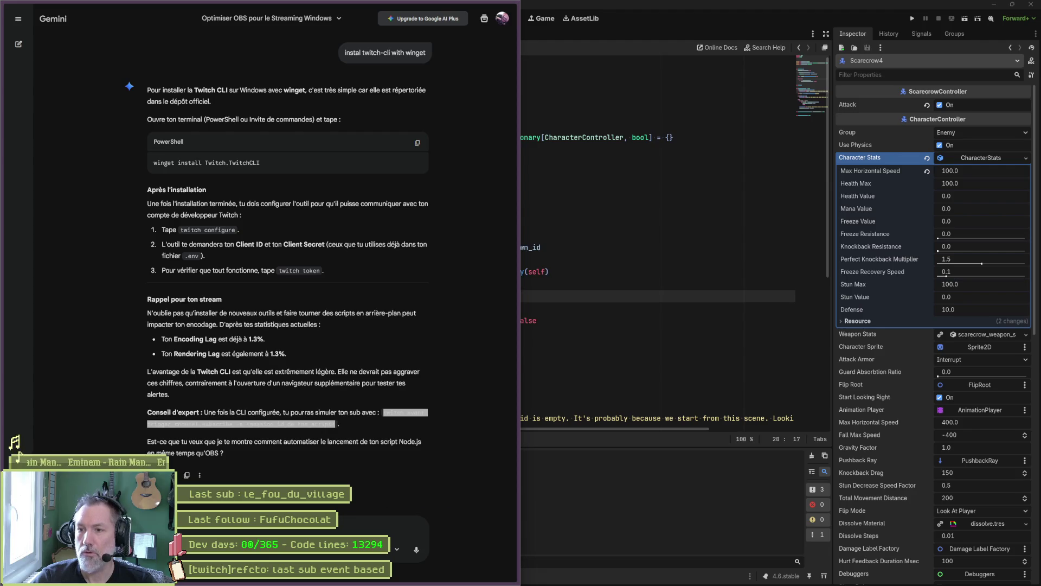
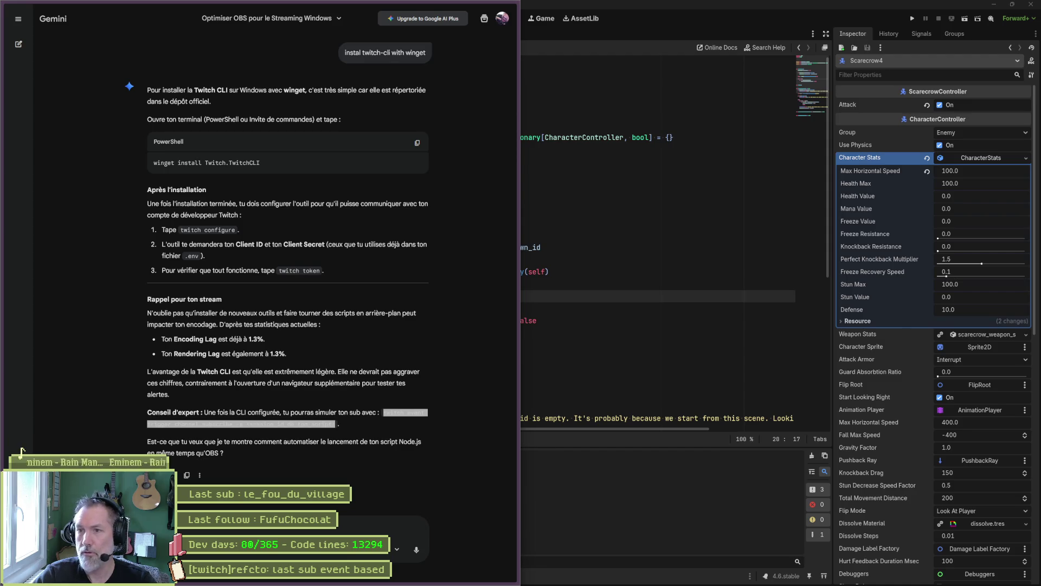
Run 'twitch configure' in PowerShell so it prompts for the Client ID, then shift the terminal right.
key(alt+Tab)
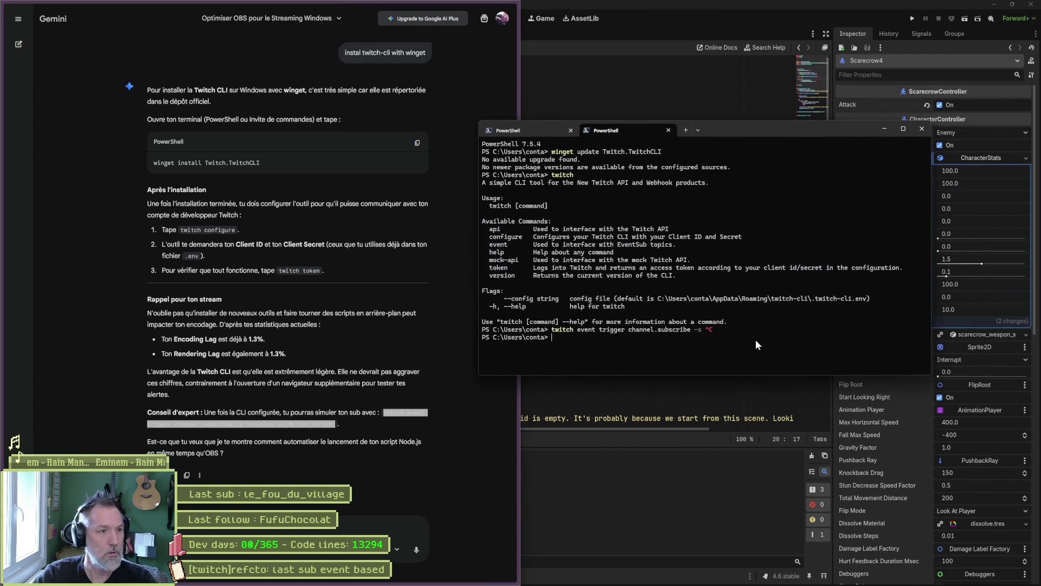
text(twitch configure)
key(Return)
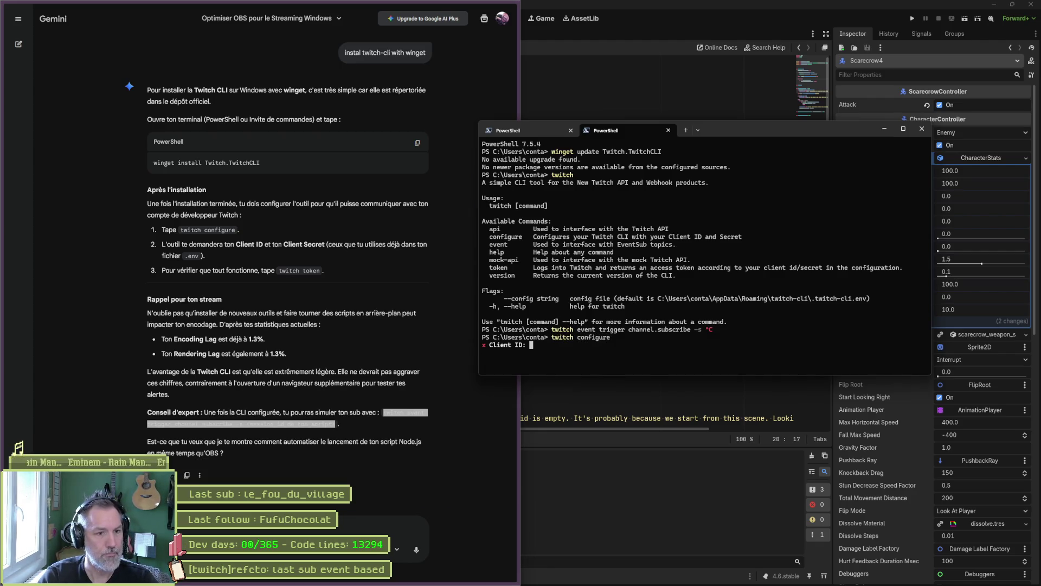
drag(762, 132, 1040, 135)
key(alt+Tab)
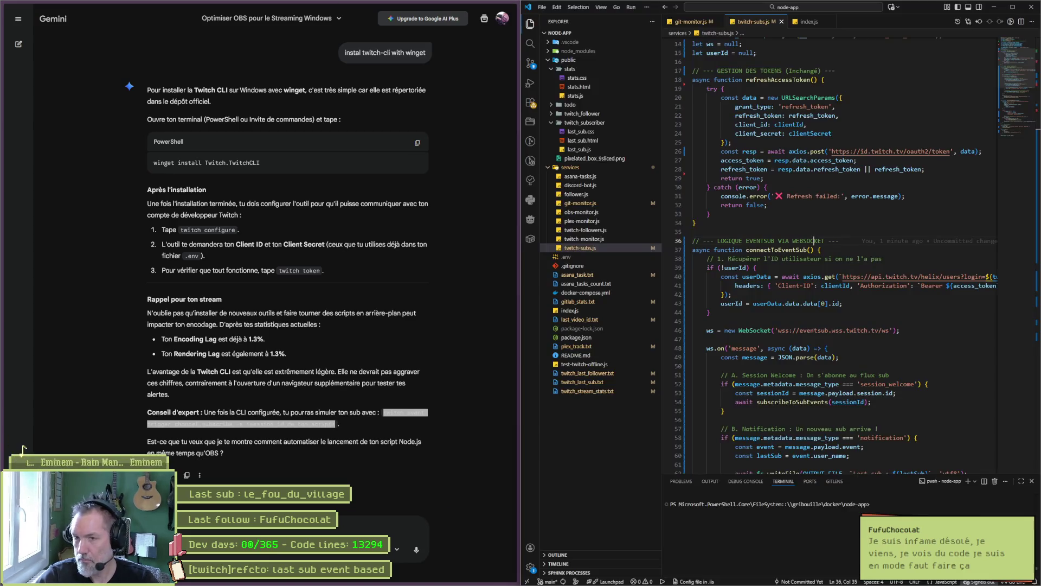
Slide the twitch-subs.js VS Code window off to the right edge of the screen.
drag(919, 21, 1040, 22)
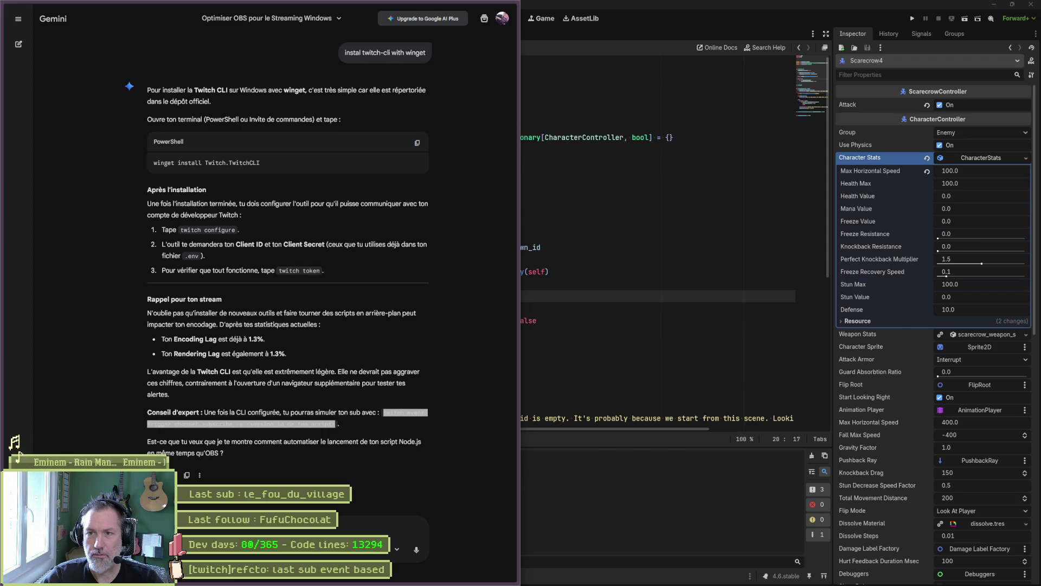
mouse_move(1040, 115)
mouse_down()
mouse_move(796, 115)
mouse_move(820, 95)
mouse_up()
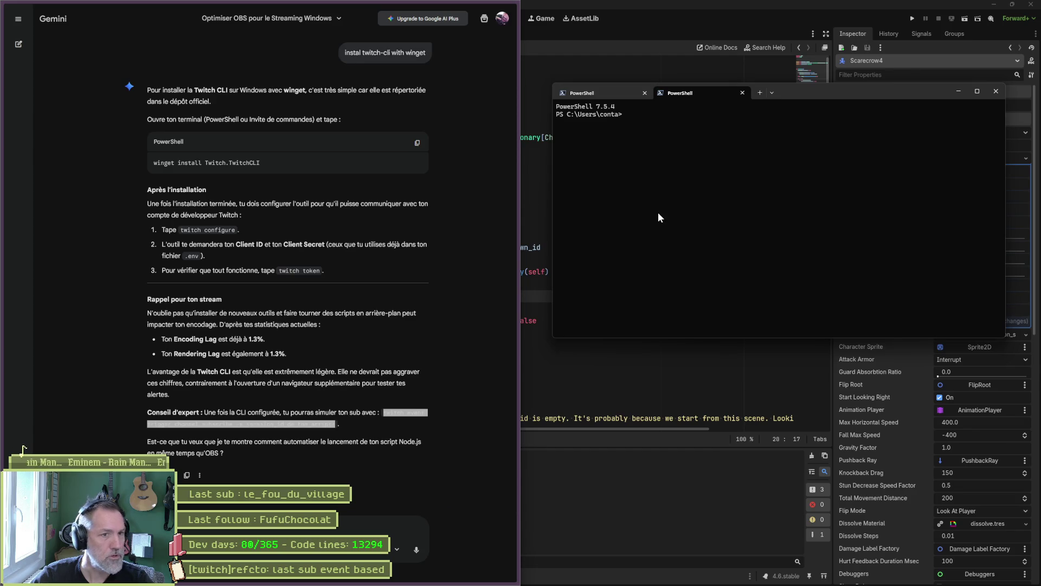
click(958, 91)
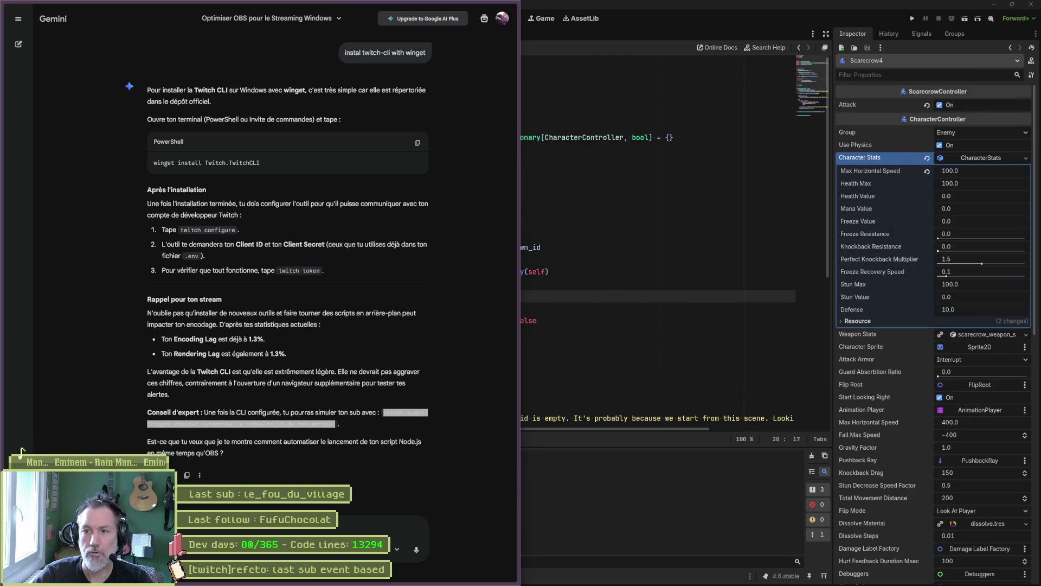